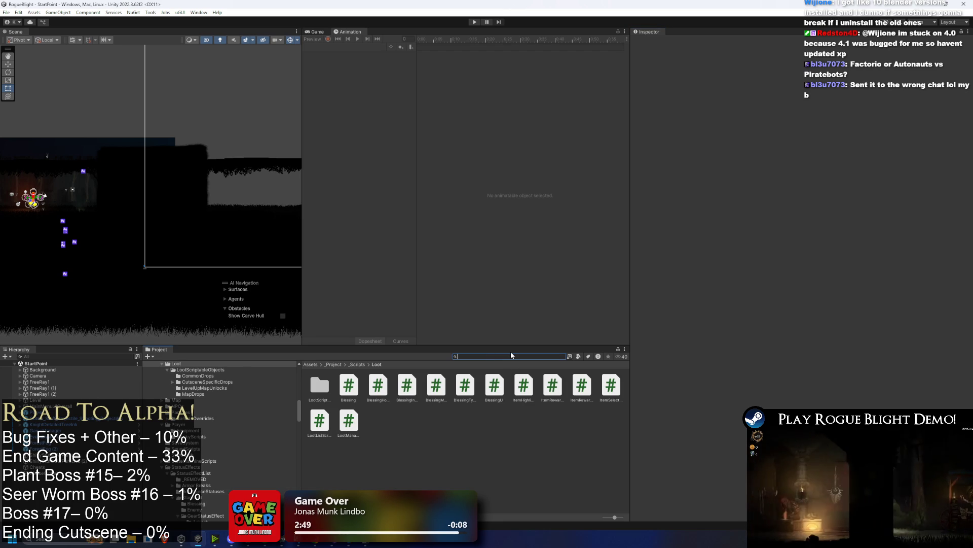
Step: Find and open the StartingBlight folder, then set Fungi Body's Active Condition to After Every Boss Combat
{"action": "type", "text": "starting"}
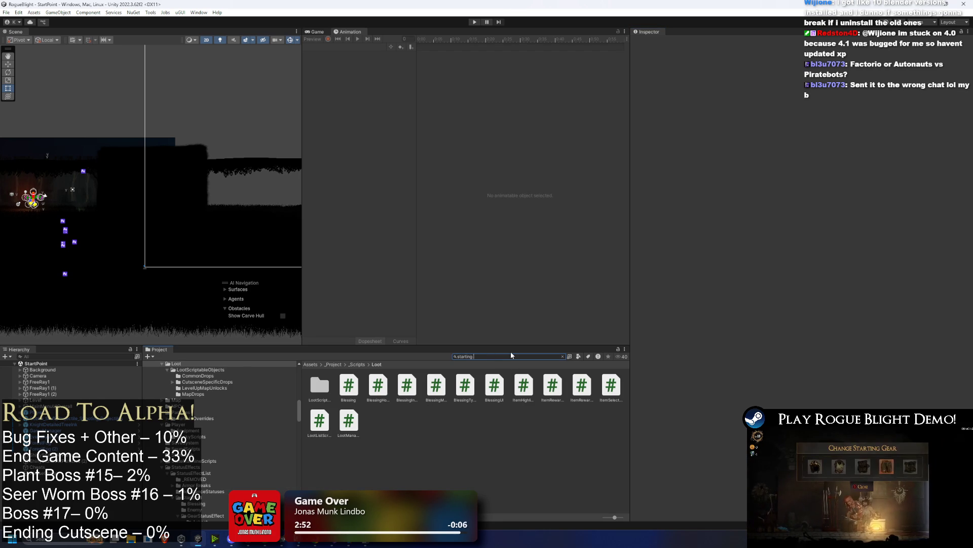
{"action": "type", "text": " blight"}
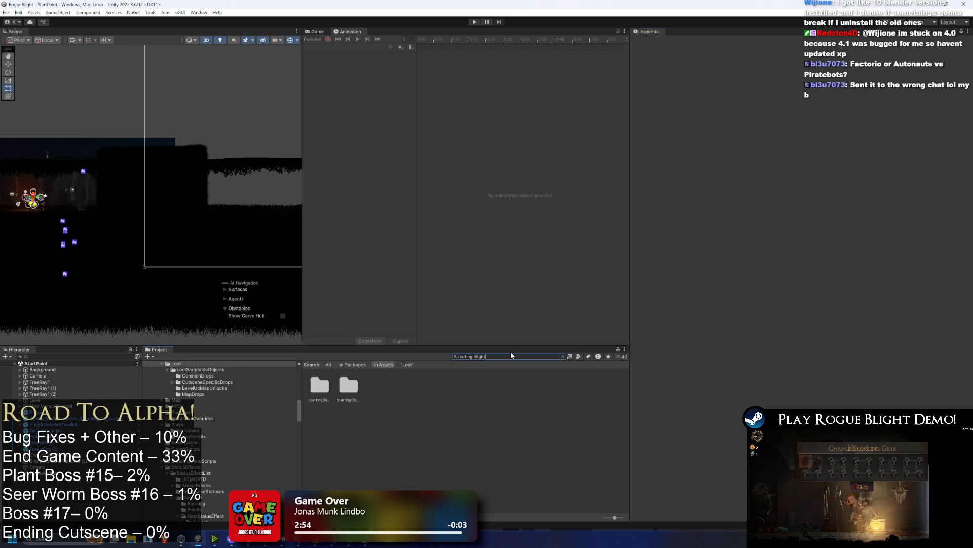
{"action": "double_click", "coordinate": [327, 388]}
{"action": "left_click", "coordinate": [327, 388]}
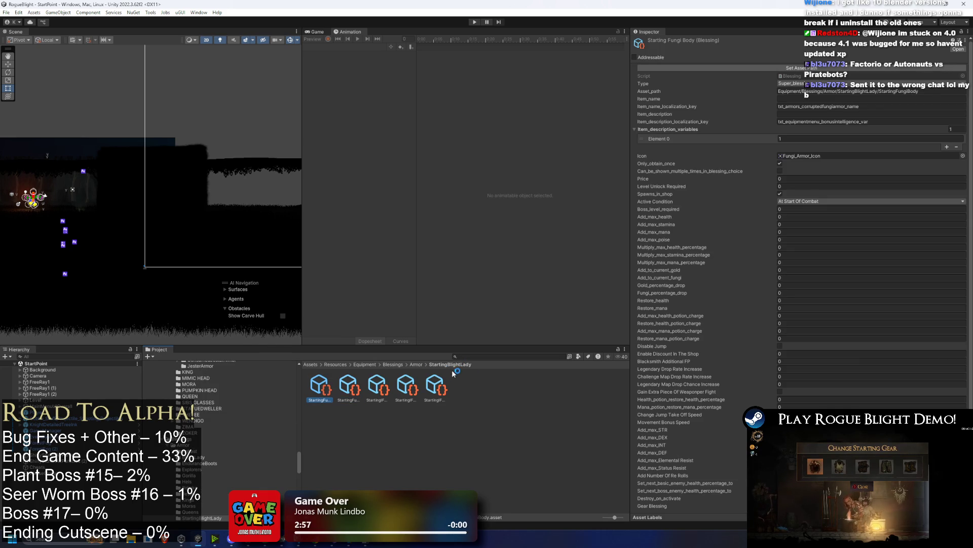
{"action": "left_click", "coordinate": [807, 202]}
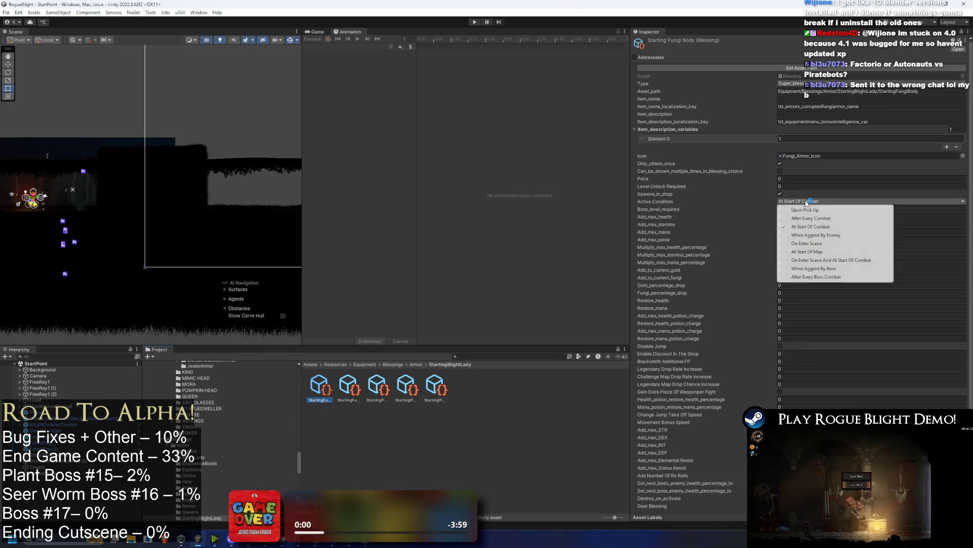
{"action": "left_click", "coordinate": [816, 276]}
Step: Set the Fungi Legs and Fungi Feet blessings to activate After Every Boss Combat
{"action": "key", "text": "Right"}
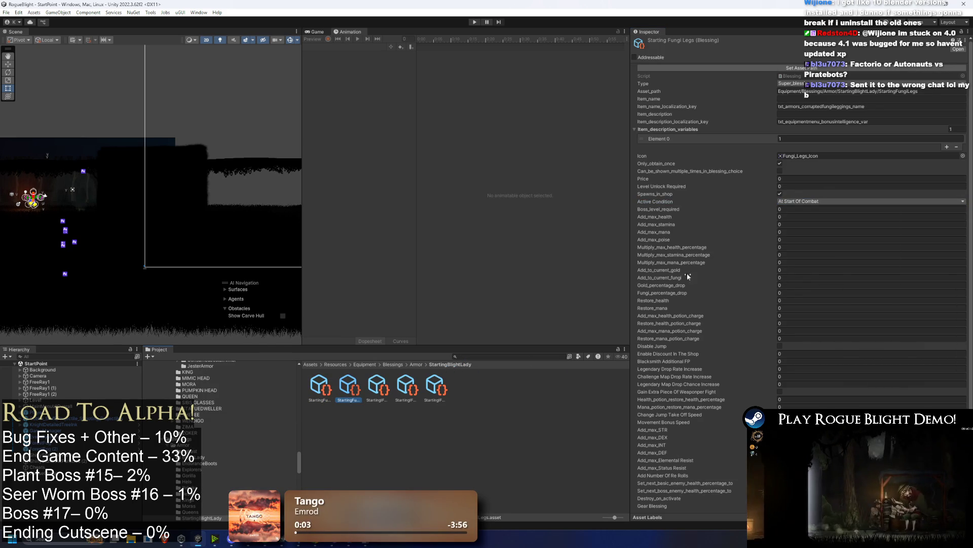
{"action": "left_click", "coordinate": [790, 202]}
{"action": "left_click", "coordinate": [812, 277]}
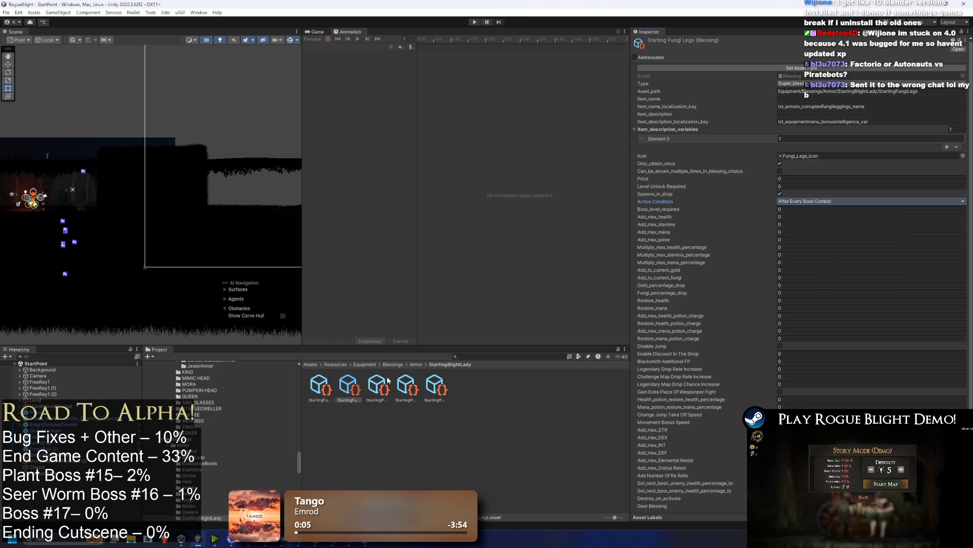
{"action": "key", "text": "Right"}
{"action": "left_click", "coordinate": [791, 202]}
{"action": "left_click", "coordinate": [811, 276]}
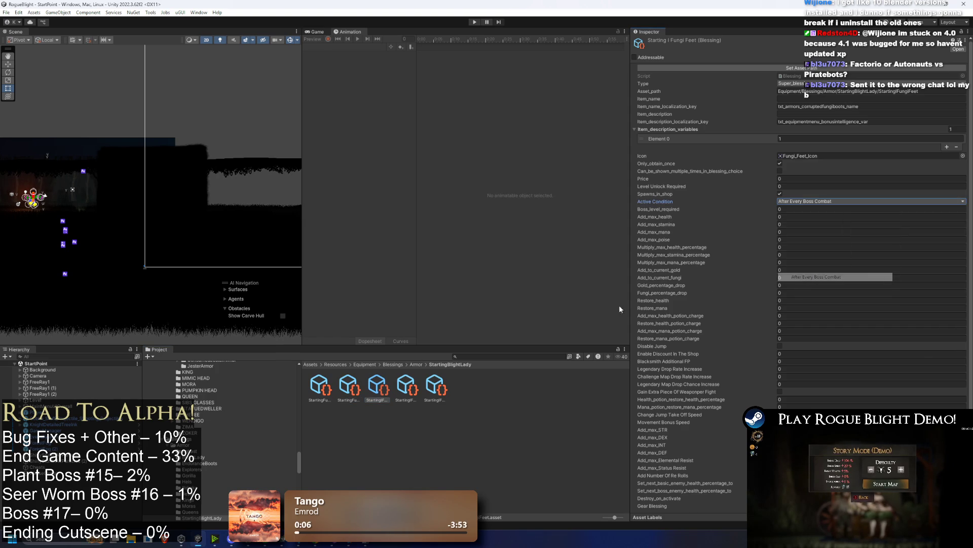
Step: Set the Fungi Hands blessing to After Every Boss Combat and begin editing its fungi amount
{"action": "key", "text": "Right"}
{"action": "left_click", "coordinate": [791, 202]}
{"action": "left_click", "coordinate": [810, 277]}
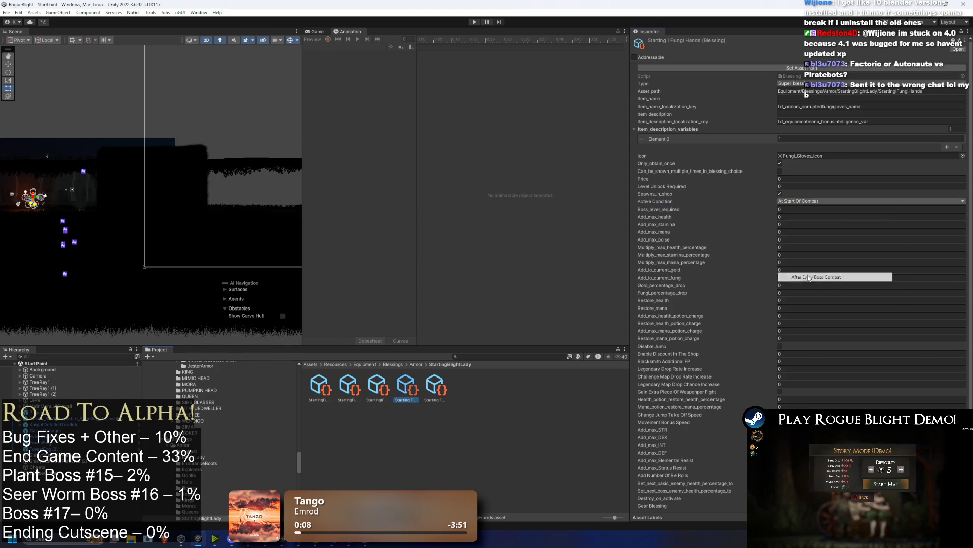
{"action": "left_click", "coordinate": [791, 202]}
{"action": "left_click", "coordinate": [809, 277]}
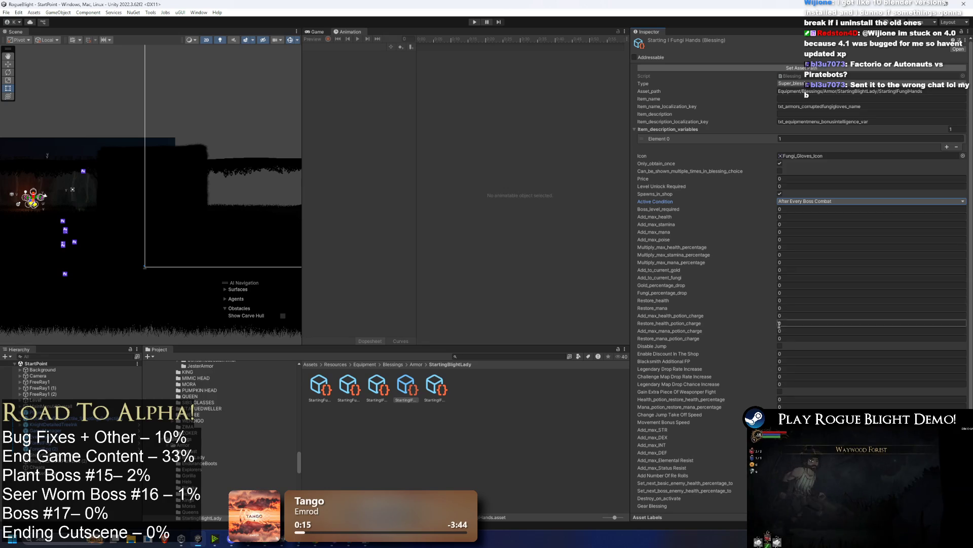
{"action": "left_click", "coordinate": [790, 277]}
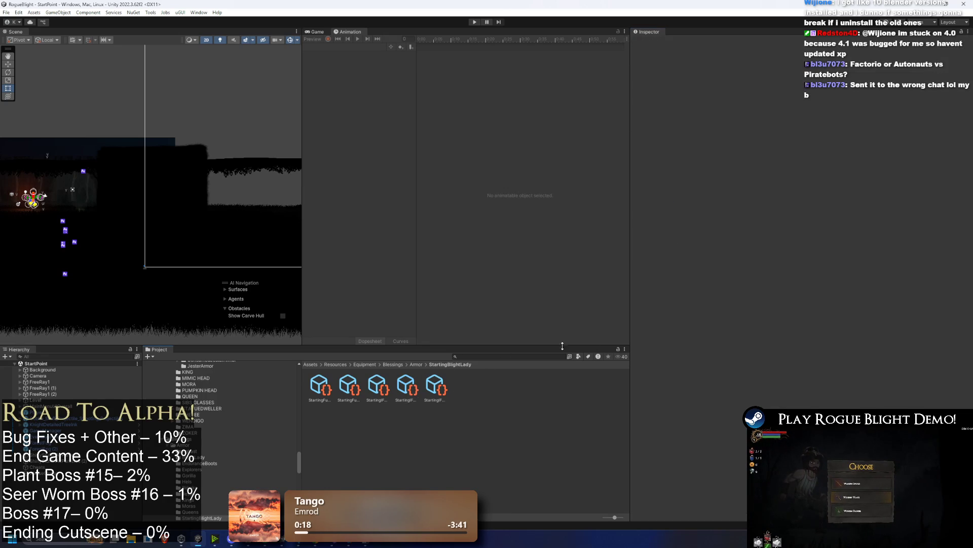
{"action": "left_click", "coordinate": [435, 386]}
Step: Set the fungi amount granted to 1 on the Fungi Head, Feet and Legs blessings
{"action": "left_click", "coordinate": [791, 278]}
{"action": "type", "text": "1"}
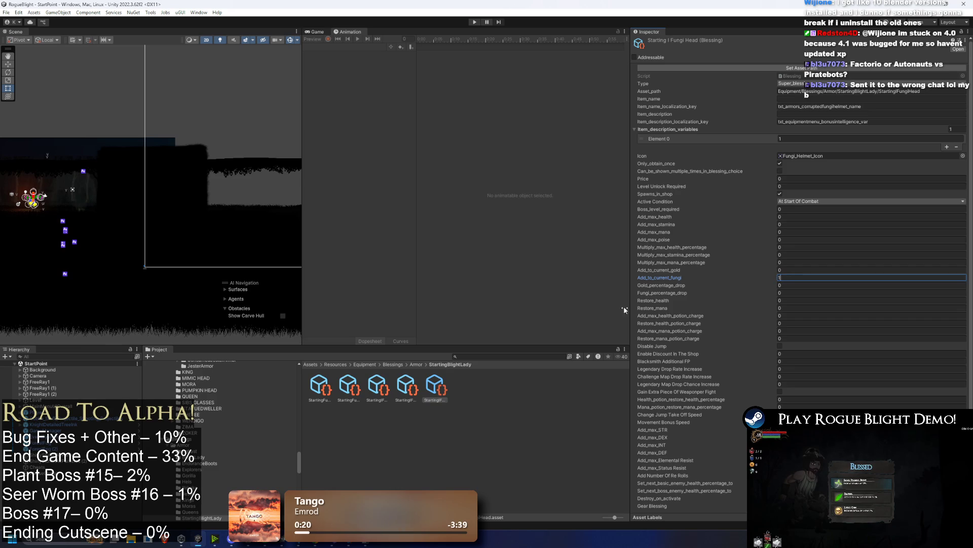
{"action": "left_click", "coordinate": [408, 387]}
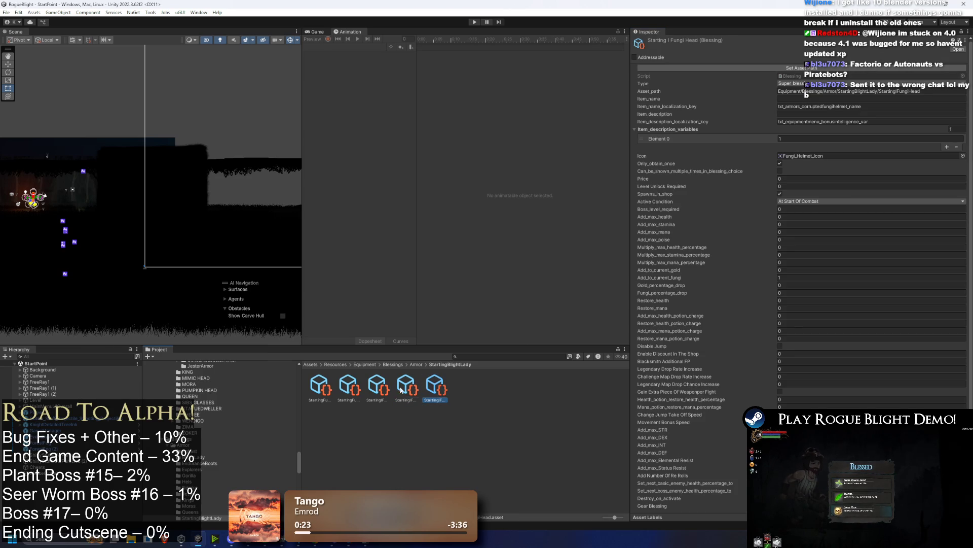
{"action": "left_click", "coordinate": [378, 386]}
{"action": "left_click", "coordinate": [789, 277]}
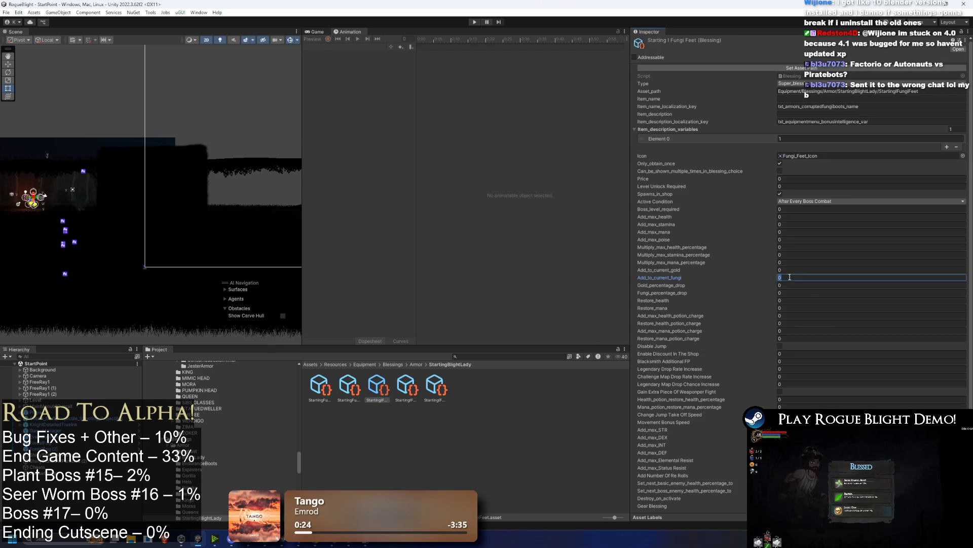
{"action": "left_click", "coordinate": [354, 385]}
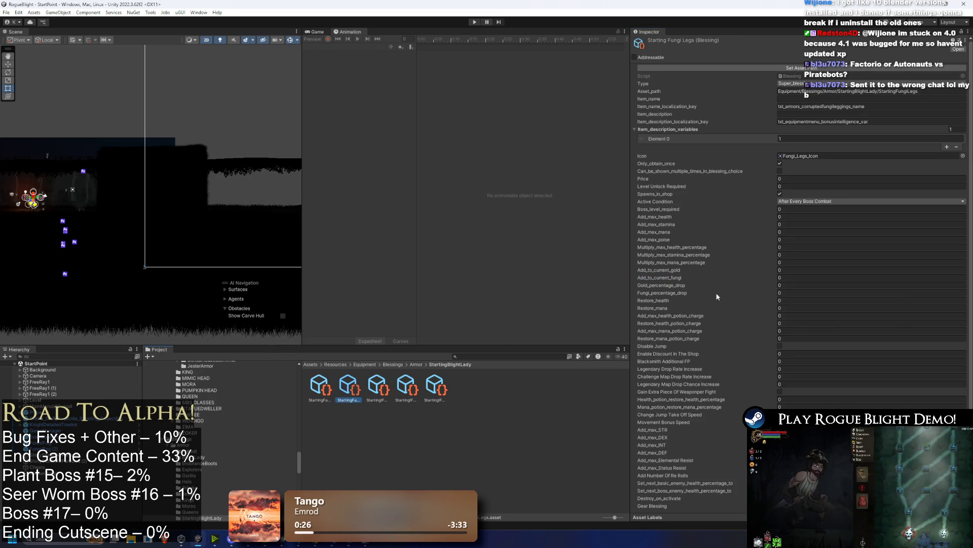
{"action": "left_click", "coordinate": [783, 277]}
Step: Set the Fungi Head blessing's Active Condition to After Every Boss Combat
{"action": "left_click", "coordinate": [329, 383]}
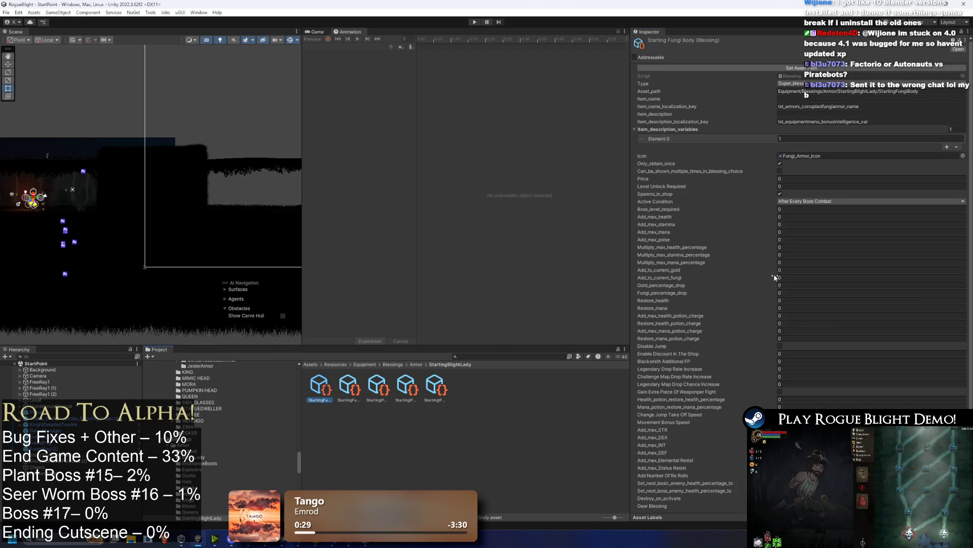
{"action": "left_click", "coordinate": [350, 385]}
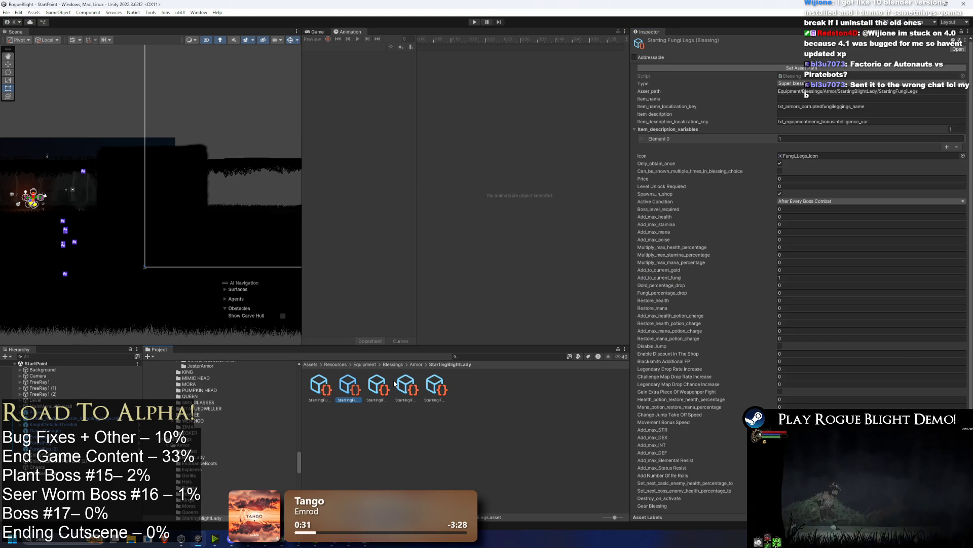
{"action": "key", "text": "Right"}
{"action": "key", "text": "Right"}
{"action": "key", "text": "Right"}
{"action": "key", "text": "Left"}
{"action": "key", "text": "Left"}
{"action": "key", "text": "Left"}
{"action": "key", "text": "Right"}
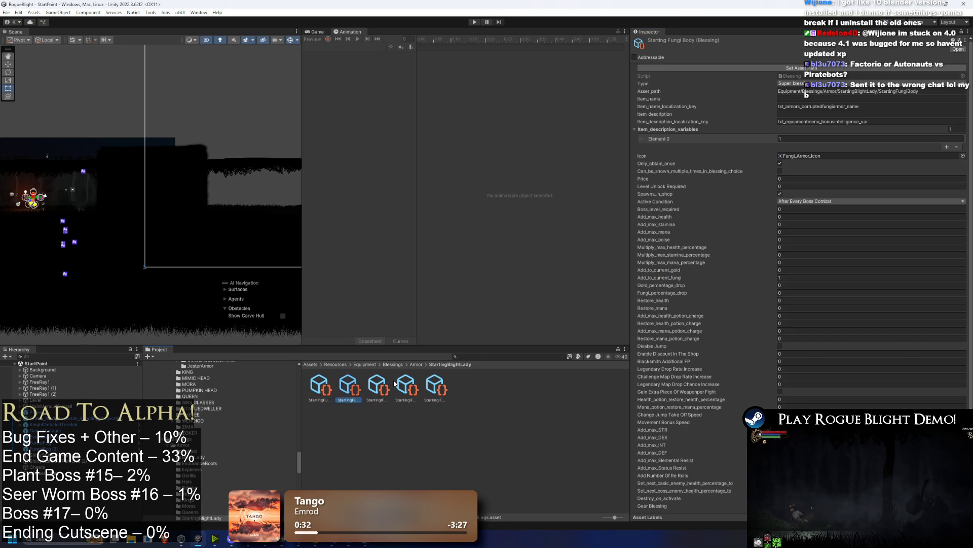
{"action": "key", "text": "Right"}
{"action": "key", "text": "Right"}
{"action": "key", "text": "Right"}
{"action": "left_click", "coordinate": [821, 202]}
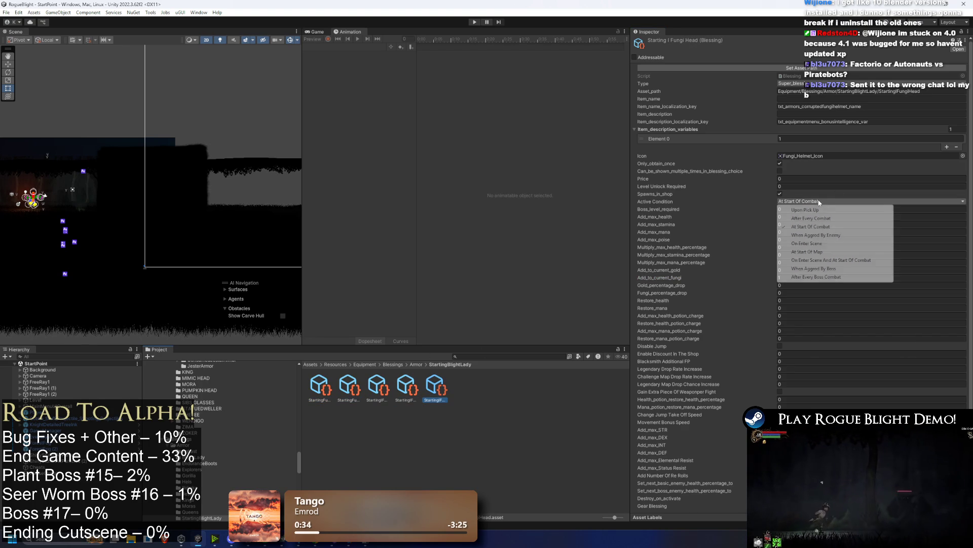
{"action": "left_click", "coordinate": [827, 277]}
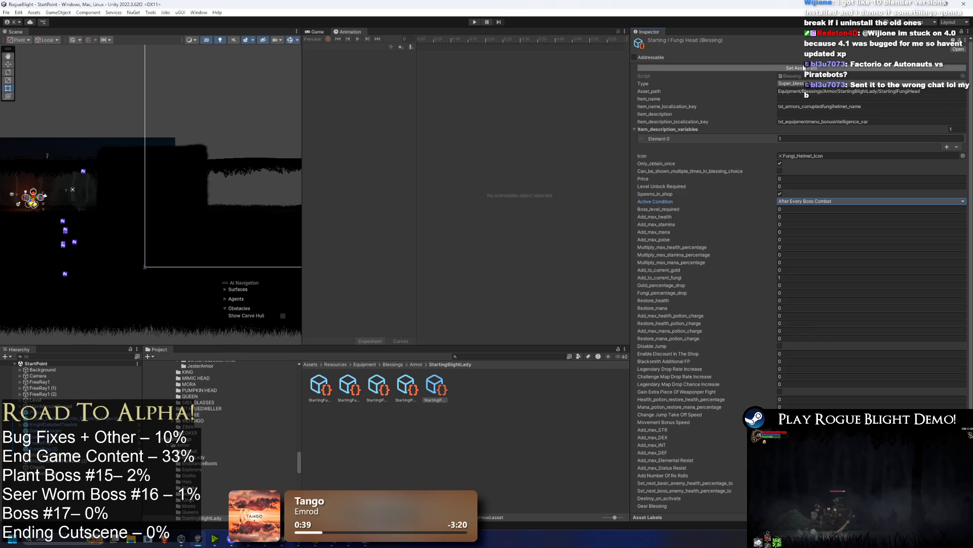
Step: Copy the txt_gearblessing_fungiobsessionafterboss_desc key from the localization sheet for the body's description field
{"action": "left_click", "coordinate": [414, 389]}
{"action": "key", "text": "Left"}
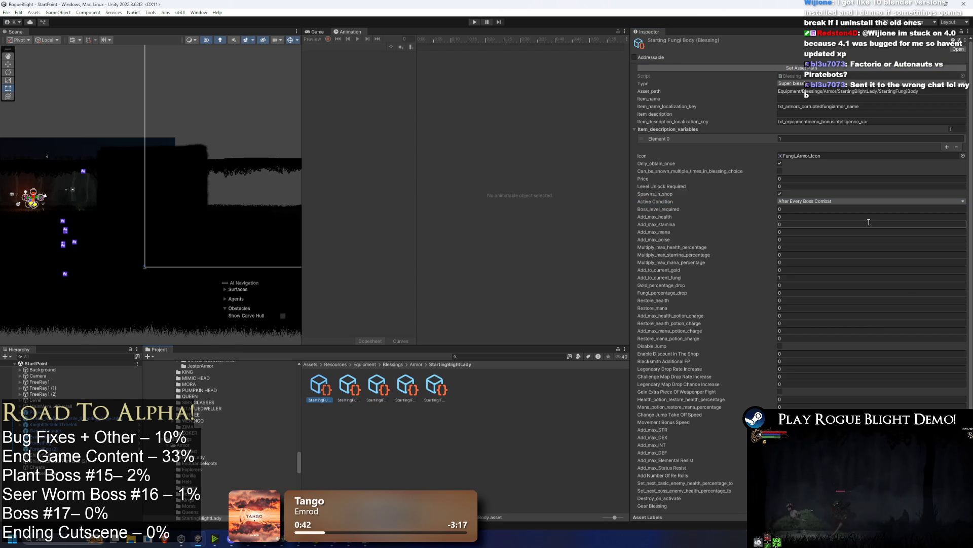
{"action": "left_click", "coordinate": [899, 119]}
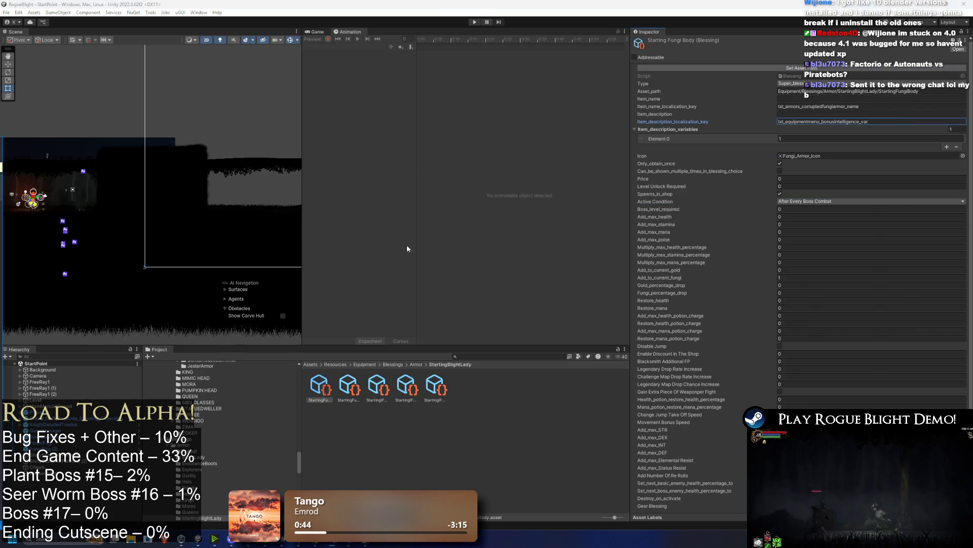
{"action": "key", "text": "alt+Tab"}
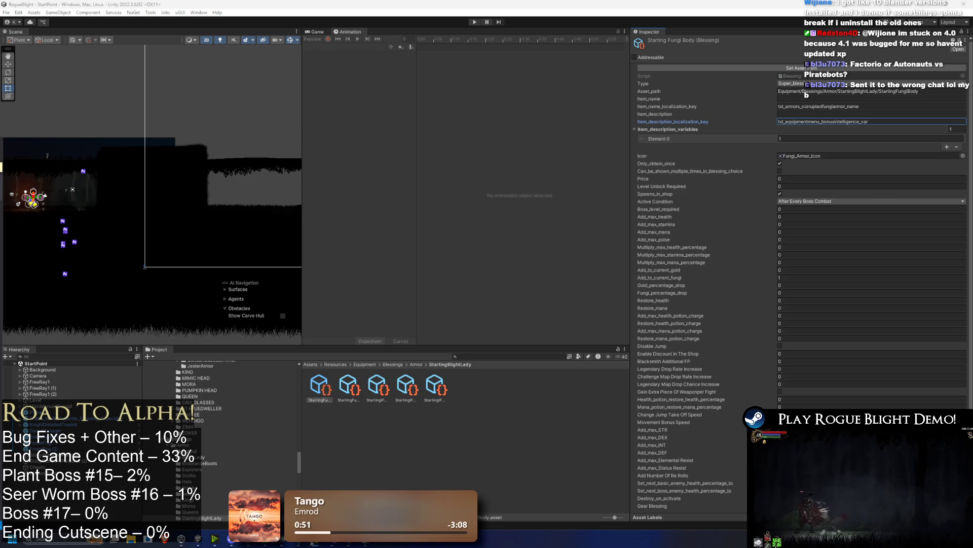
{"action": "key", "text": "alt+Tab"}
{"action": "left_click", "coordinate": [601, 354]}
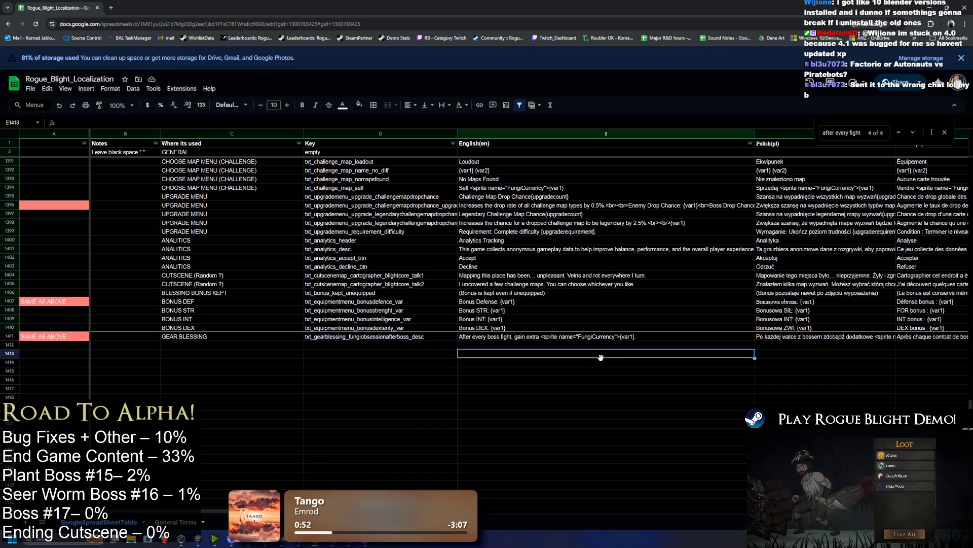
{"action": "key", "text": "Up"}
{"action": "key", "text": "Up"}
{"action": "key", "text": "Left"}
{"action": "key", "text": "Return"}
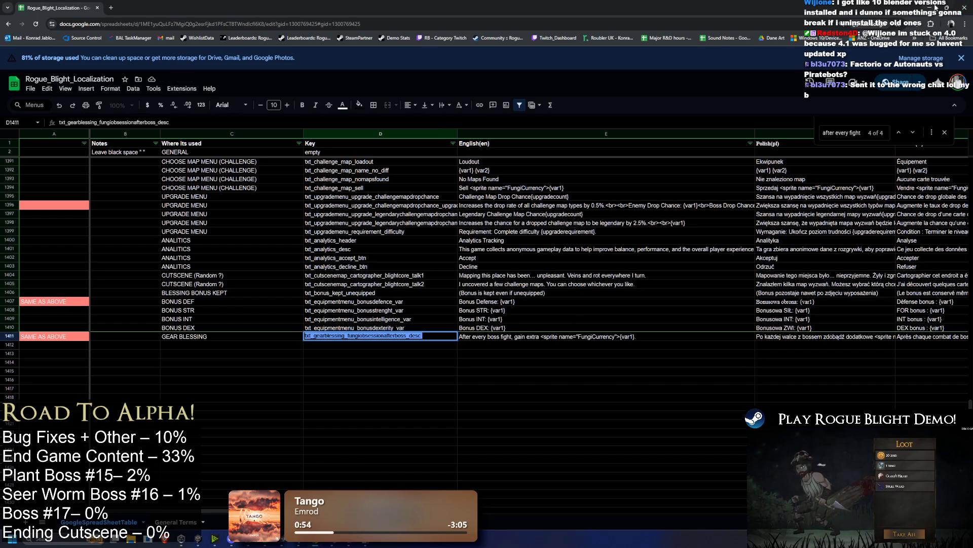
{"action": "key", "text": "alt+Tab"}
{"action": "left_click", "coordinate": [849, 122]}
Step: Paste txt_gearblessing_fungiobsessionafterboss_desc as the description key on the Fungi Body and Feet blessings
{"action": "type", "text": "txt_gearblessing_fungiobsessionafterboss_desc"}
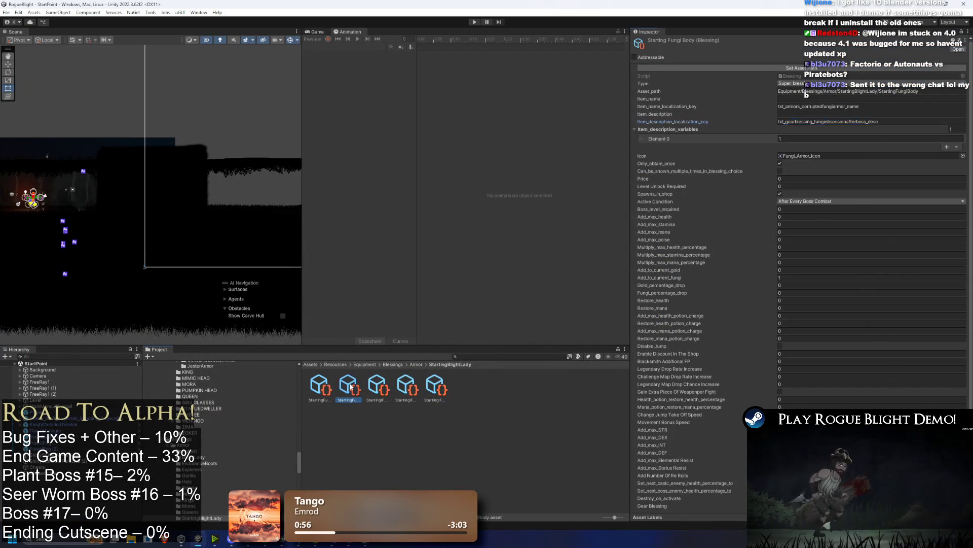
{"action": "left_click", "coordinate": [349, 387]}
{"action": "left_click", "coordinate": [385, 395]}
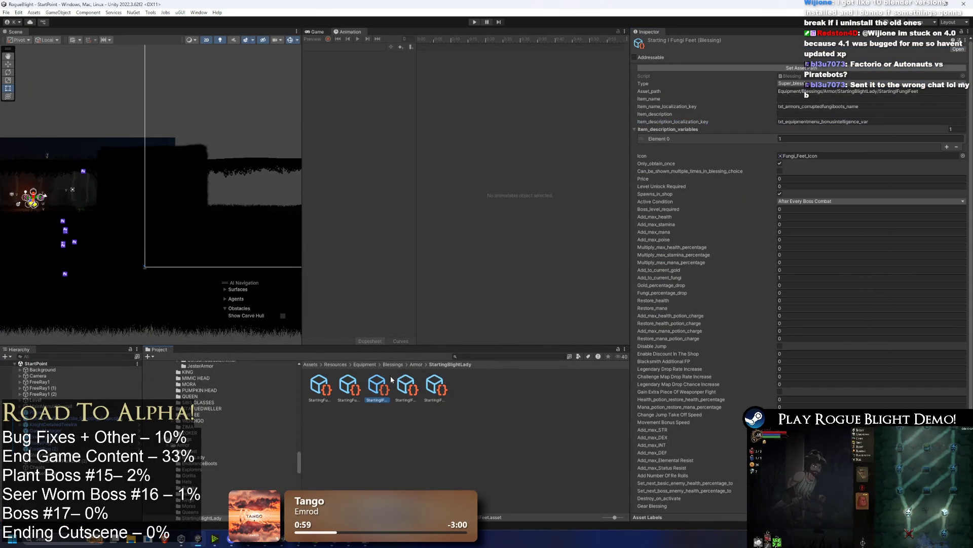
{"action": "left_click", "coordinate": [835, 121]}
{"action": "type", "text": "txt_gearblessing_fungiobsessionafterboss_desc"}
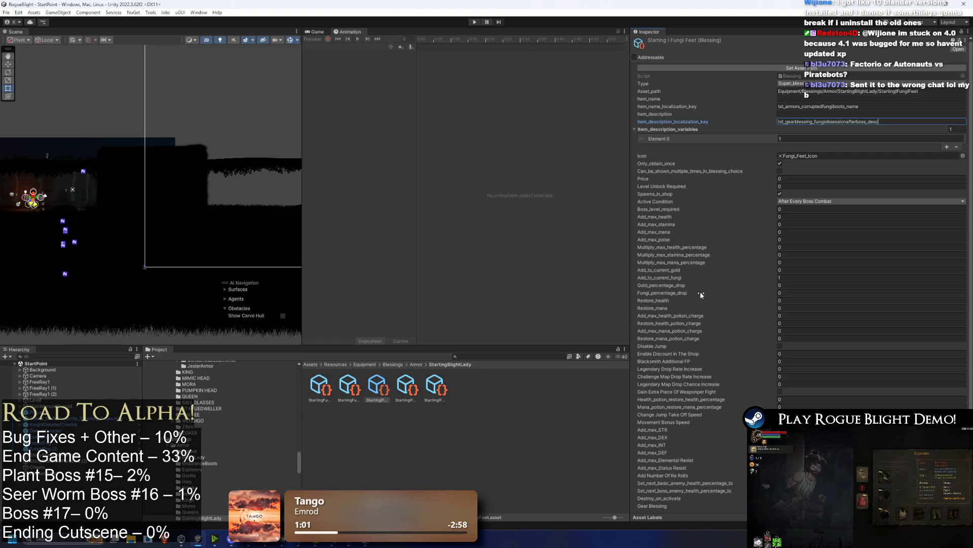
{"action": "scroll", "coordinate": [710, 254], "scroll_direction": "down", "scroll_amount": 1}
{"action": "left_click", "coordinate": [407, 386]}
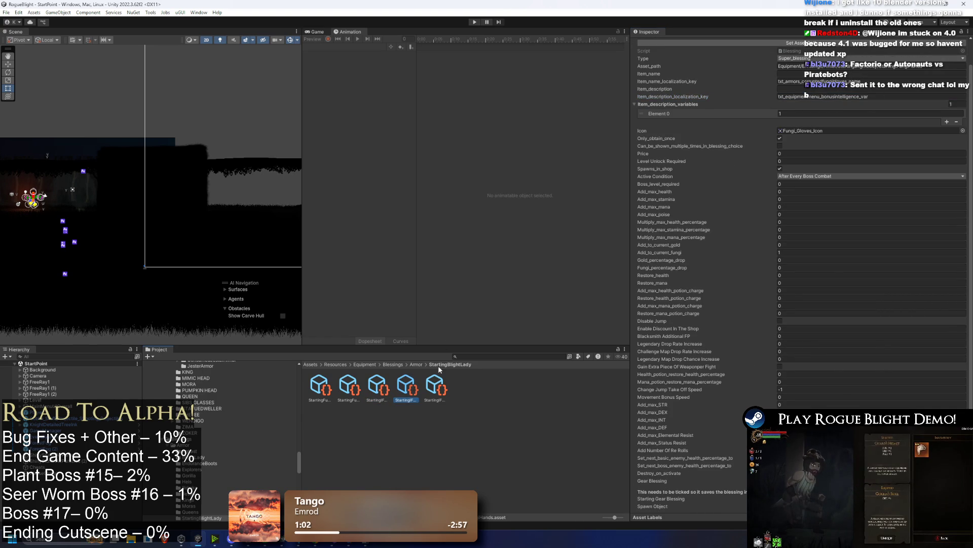
{"action": "left_click", "coordinate": [435, 385]}
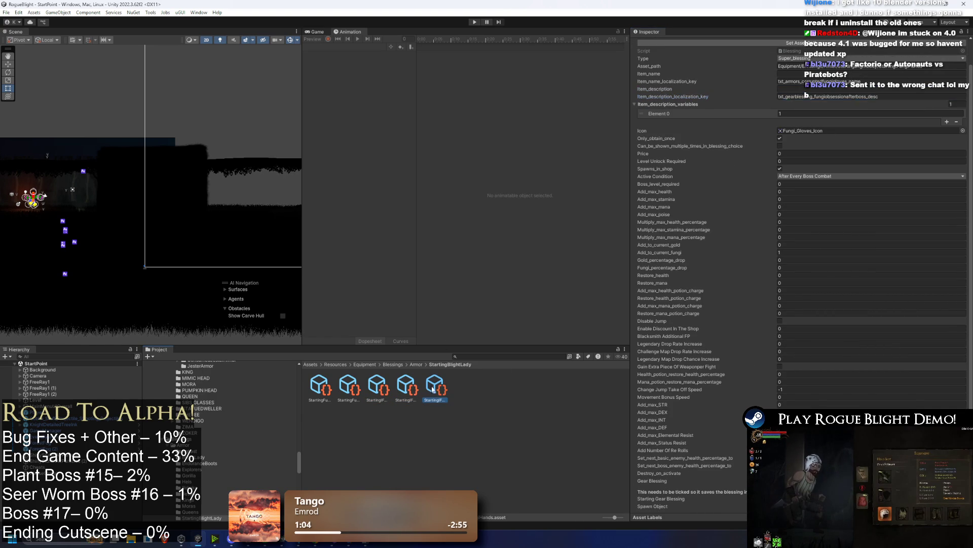
{"action": "left_click", "coordinate": [474, 357]}
Step: Search the Project for 'unique' and open the Illdrake UNIQUE folder
{"action": "key", "text": "BackSpace"}
{"action": "type", "text": "nq"}
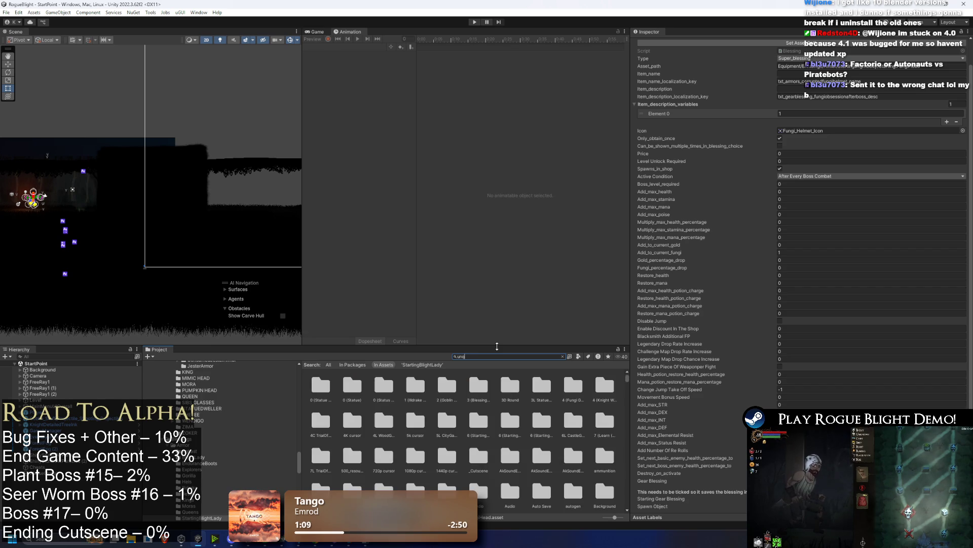
{"action": "key", "text": "BackSpace"}
{"action": "key", "text": "BackSpace"}
{"action": "key", "text": "BackSpace"}
{"action": "type", "text": "ique"}
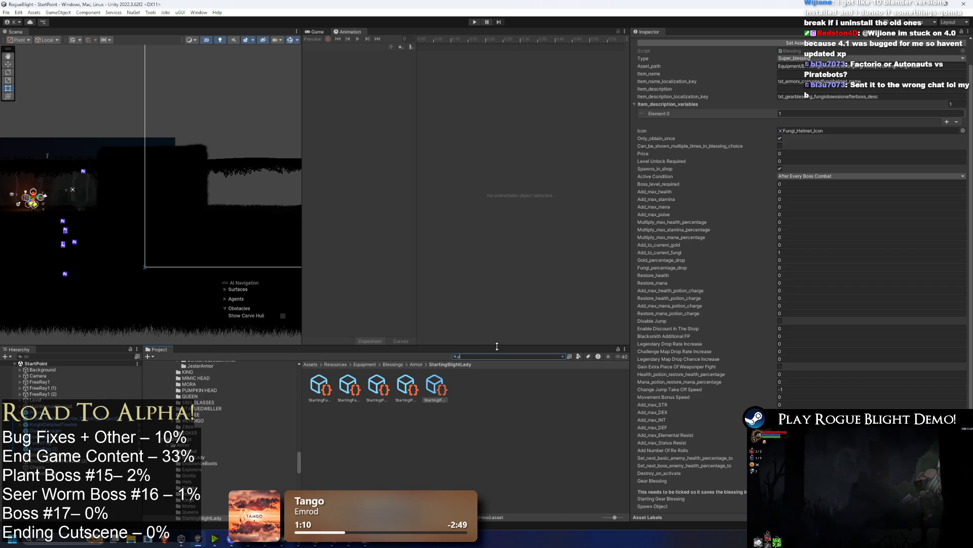
{"action": "left_click", "coordinate": [378, 387]}
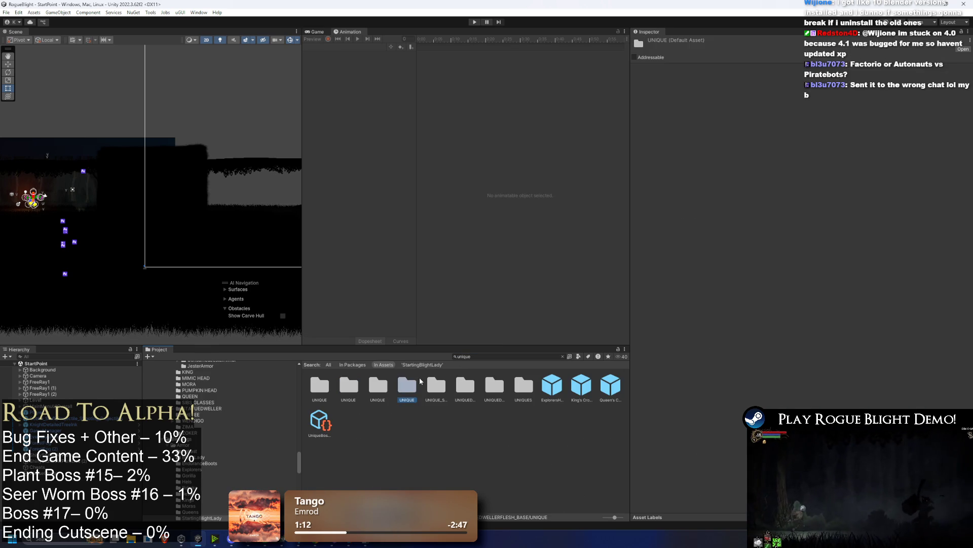
{"action": "key", "text": "Left"}
{"action": "key", "text": "Right"}
{"action": "key", "text": "Right"}
{"action": "key", "text": "Right"}
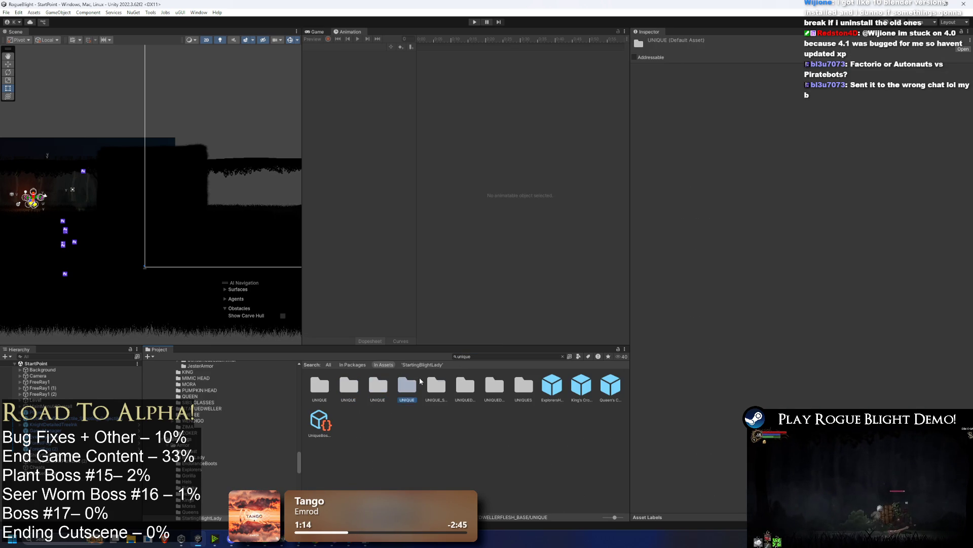
{"action": "key", "text": "Left"}
{"action": "key", "text": "Right"}
{"action": "key", "text": "Right"}
{"action": "key", "text": "Right"}
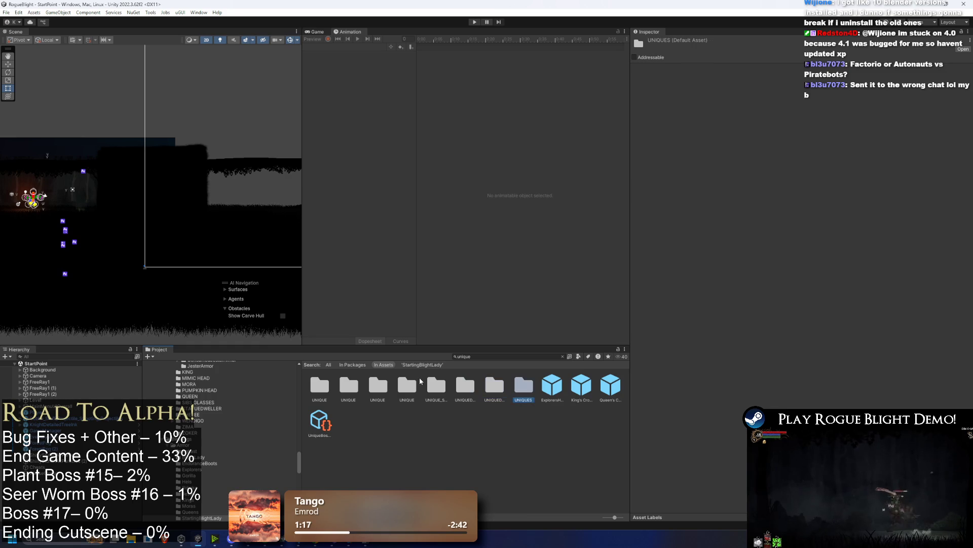
{"action": "key", "text": "Left"}
{"action": "key", "text": "Left"}
{"action": "key", "text": "Left"}
{"action": "key", "text": "Left"}
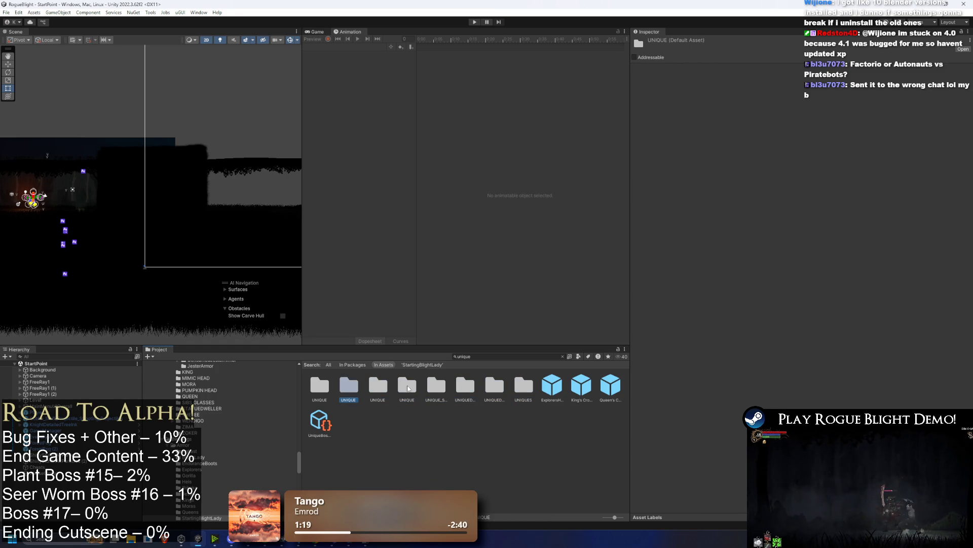
{"action": "key", "text": "Return"}
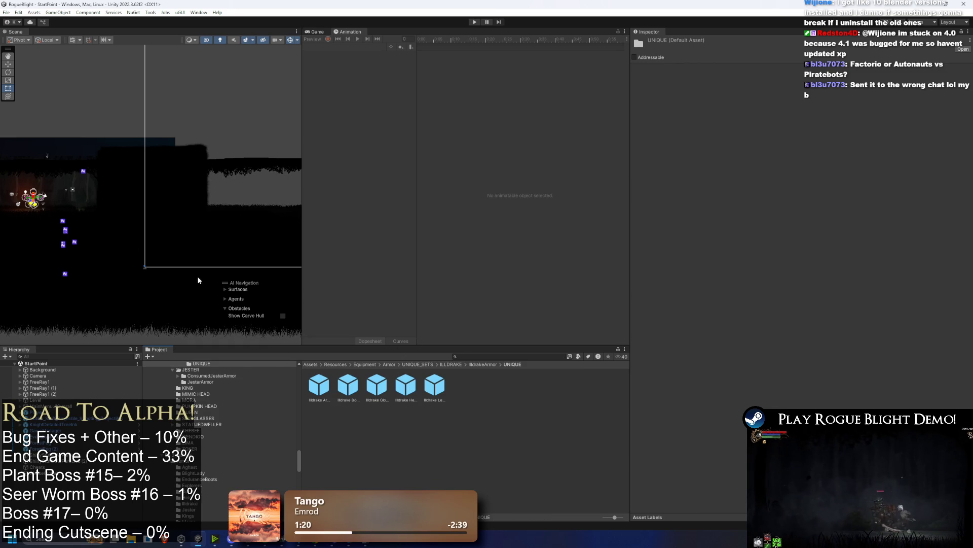
Step: Go to UNIQUE_SETS > FUNGI > FungiArmor and select the Fungi Armor prefab
{"action": "left_click", "coordinate": [445, 364]}
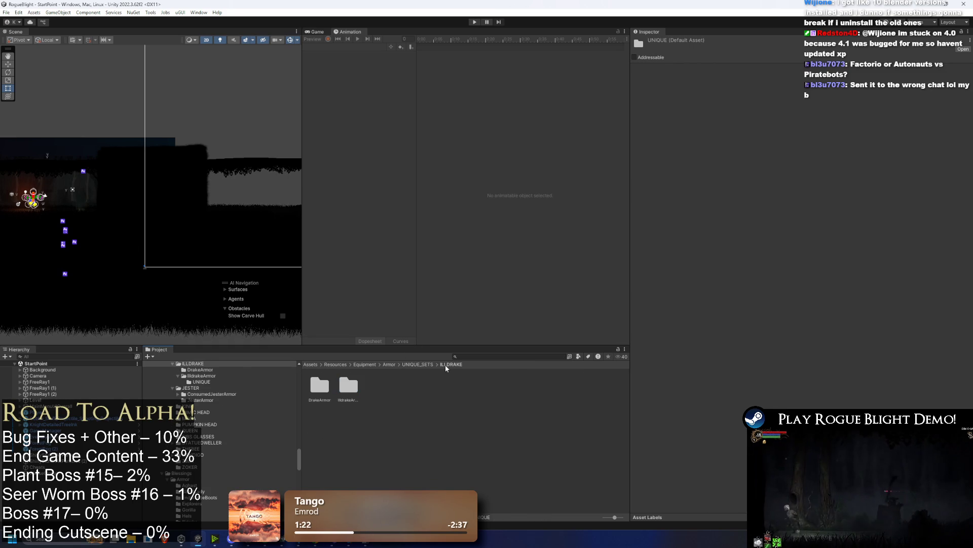
{"action": "left_click", "coordinate": [408, 364]}
{"action": "left_click", "coordinate": [416, 385]}
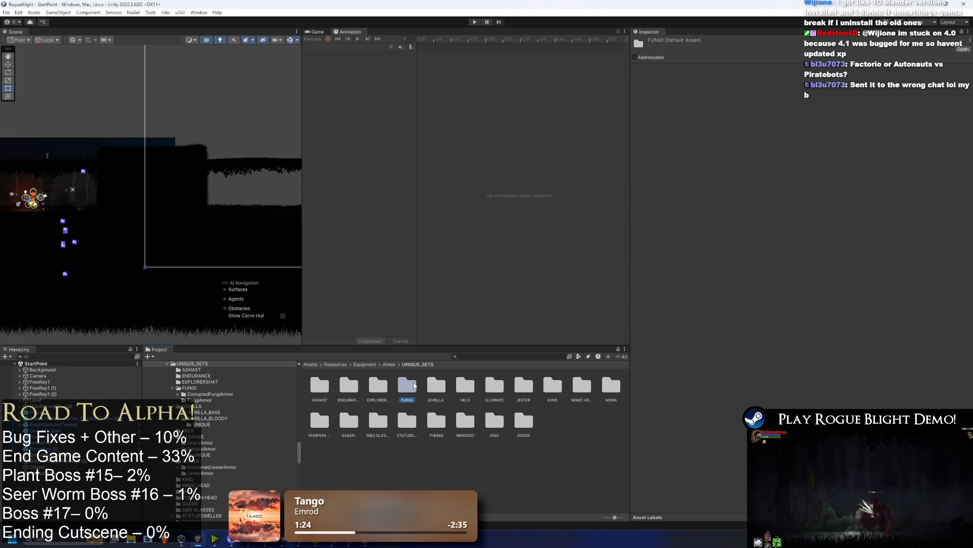
{"action": "key", "text": "Right"}
{"action": "key", "text": "Right"}
{"action": "key", "text": "Right"}
{"action": "key", "text": "Right"}
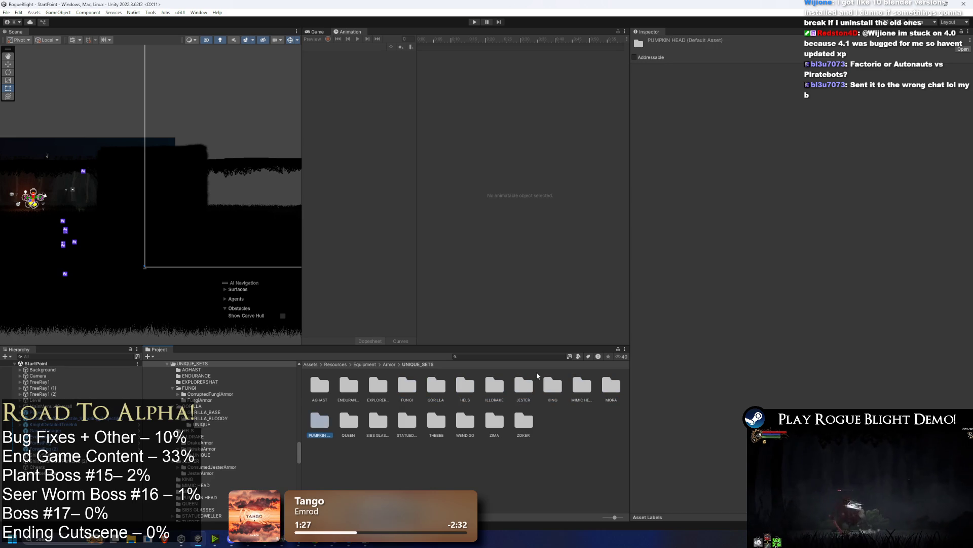
{"action": "key", "text": "Right"}
{"action": "key", "text": "Right"}
{"action": "key", "text": "Right"}
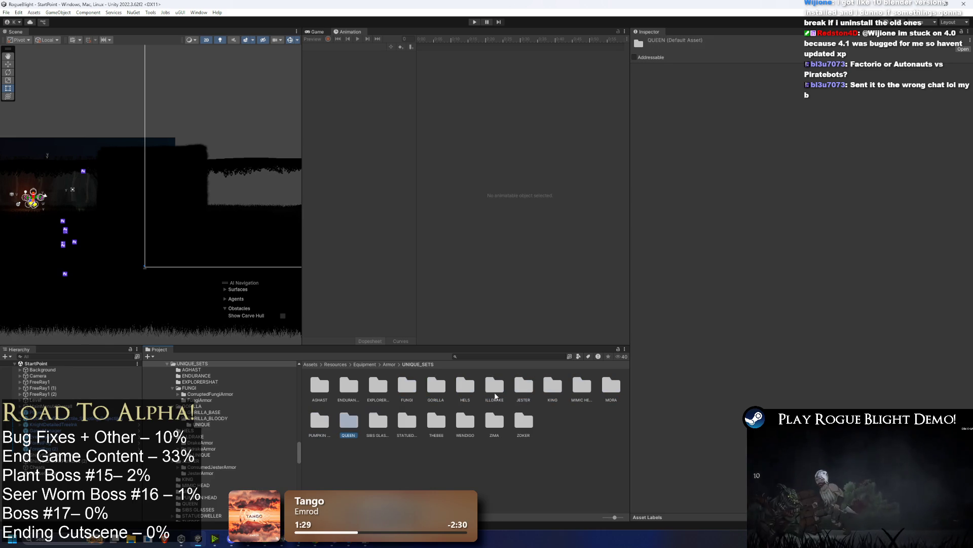
{"action": "key", "text": "Up"}
{"action": "double_click", "coordinate": [407, 386]}
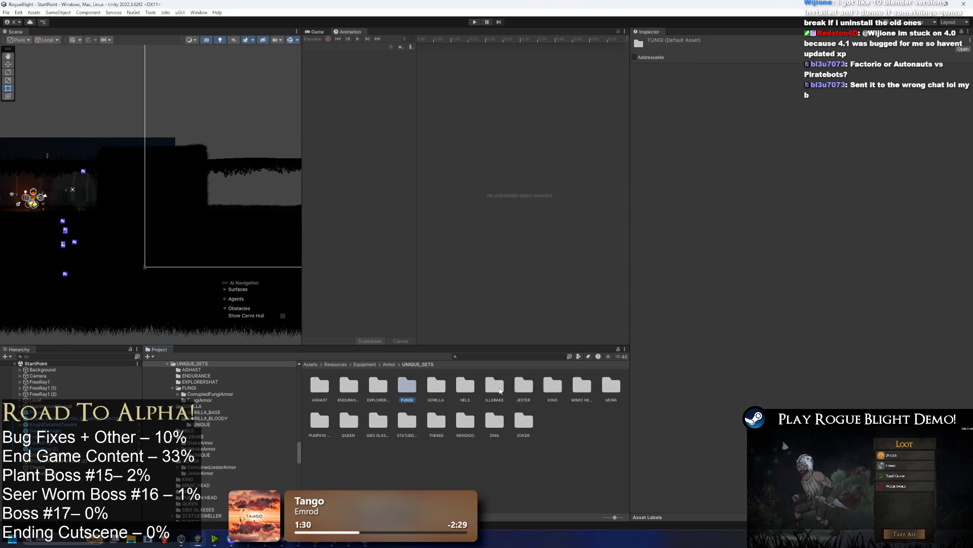
{"action": "double_click", "coordinate": [349, 386]}
{"action": "left_click", "coordinate": [311, 389]}
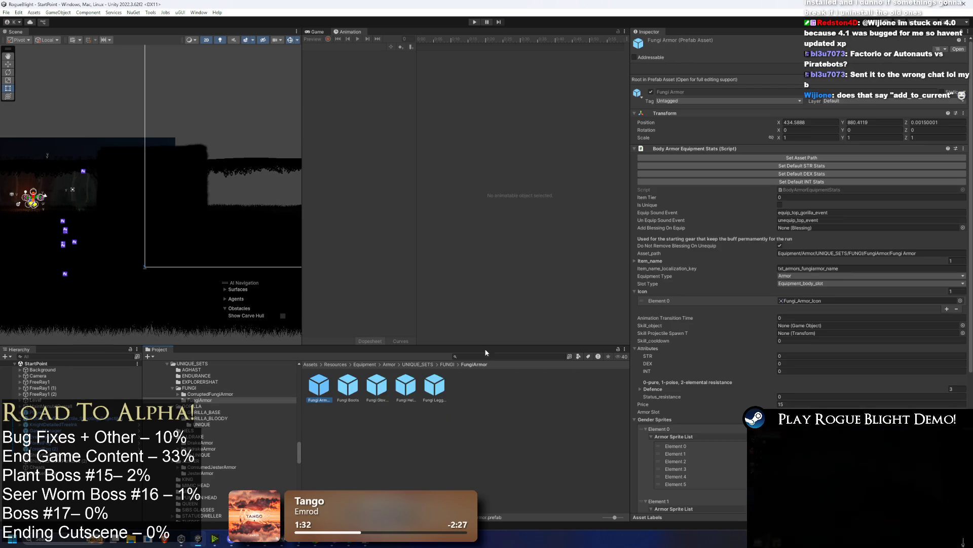
Step: Set Fungi Armor's Add Blessing On Equip to StartingFungiBody, found by searching 'fungi'
{"action": "left_click", "coordinate": [962, 229]}
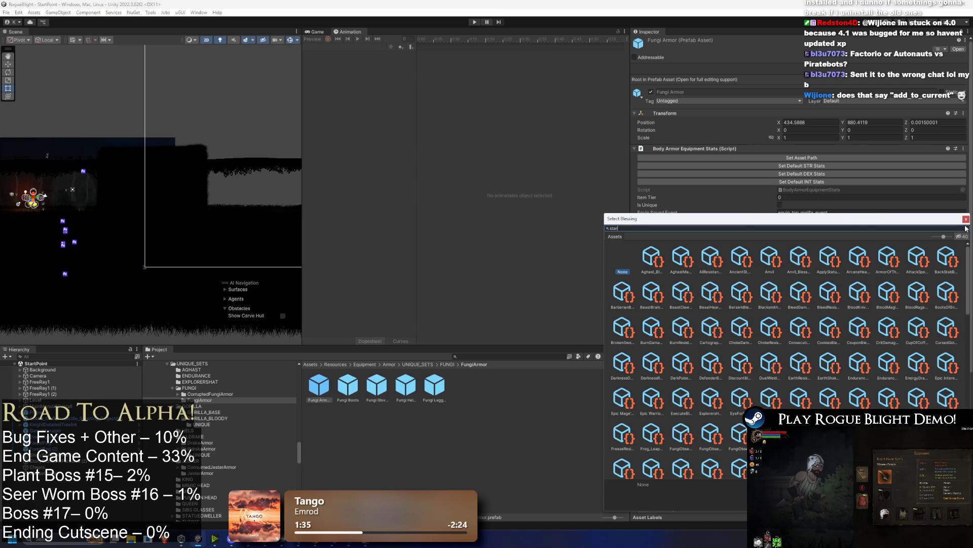
{"action": "type", "text": "t"}
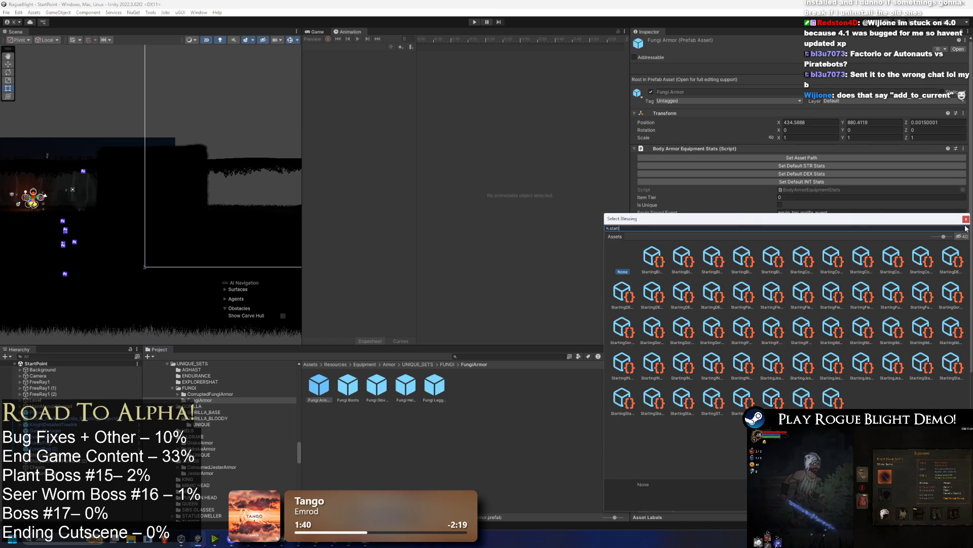
{"action": "type", "text": "ing"}
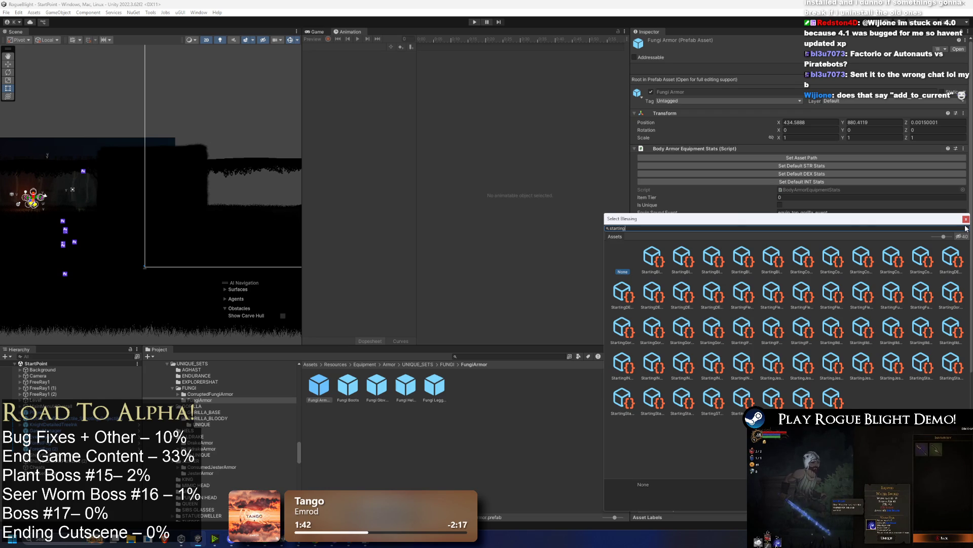
{"action": "type", "text": "st"}
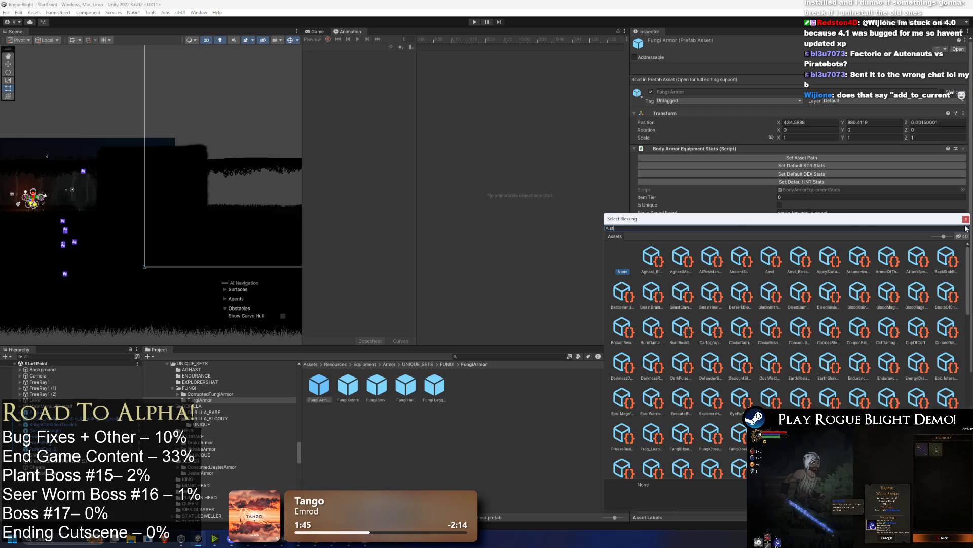
{"action": "type", "text": "arting"}
{"action": "left_click", "coordinate": [966, 228]}
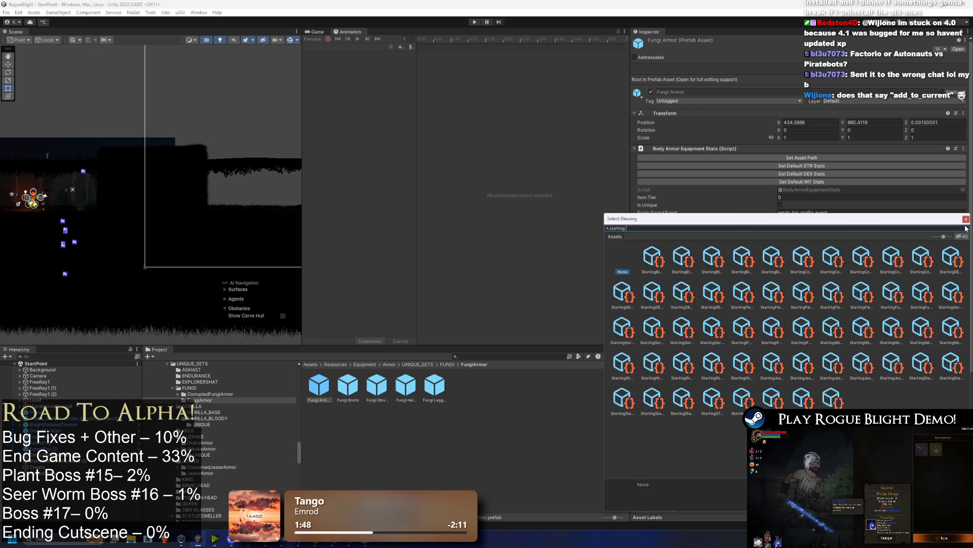
{"action": "type", "text": "fungi"}
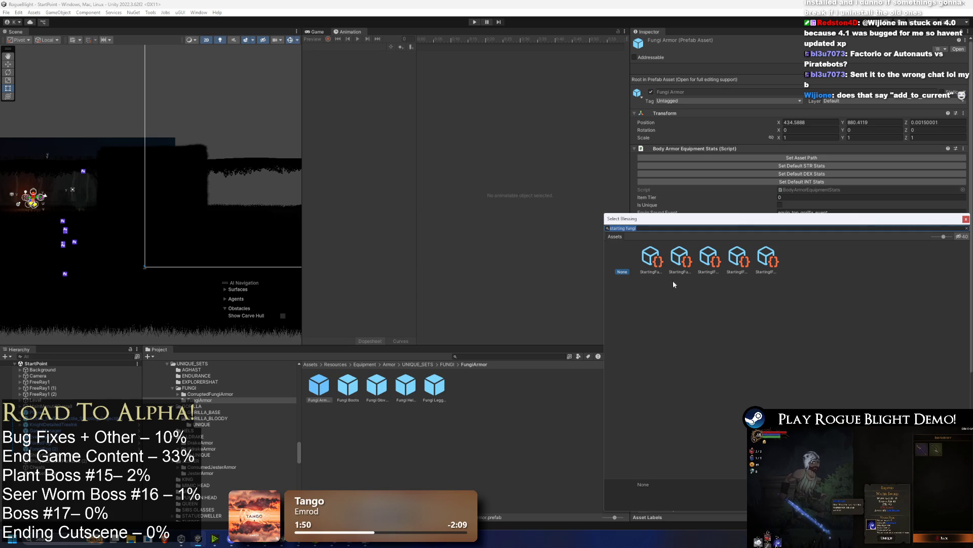
{"action": "left_click", "coordinate": [661, 262]}
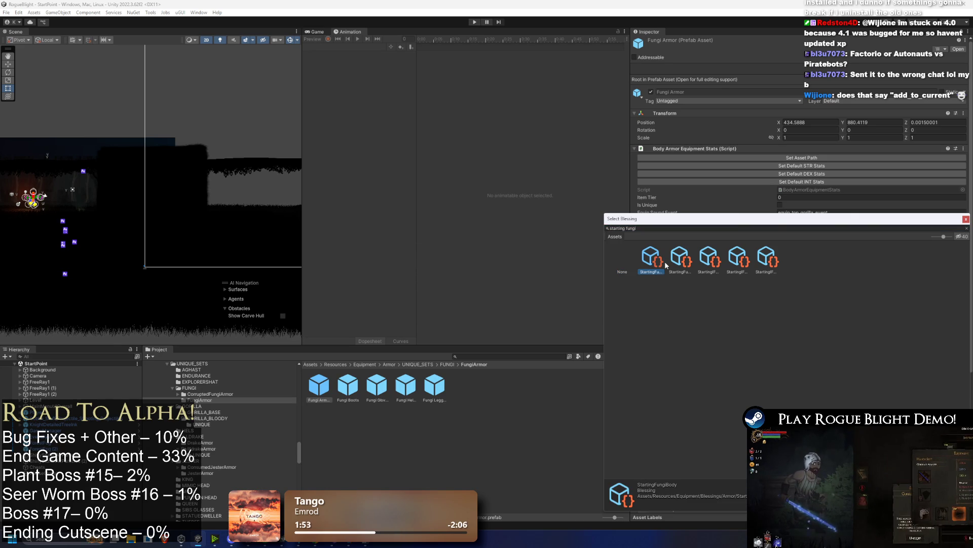
{"action": "double_click", "coordinate": [666, 265]}
{"action": "left_click", "coordinate": [348, 385]}
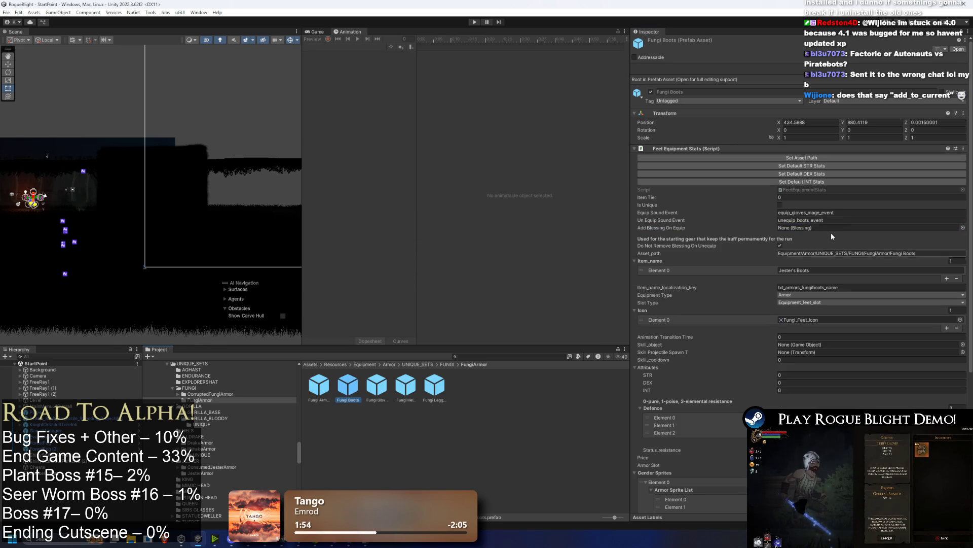
Step: Set Fungi Boots' Add Blessing On Equip to StartingFungiFeet
{"action": "left_click", "coordinate": [963, 228]}
{"action": "left_click", "coordinate": [682, 262]}
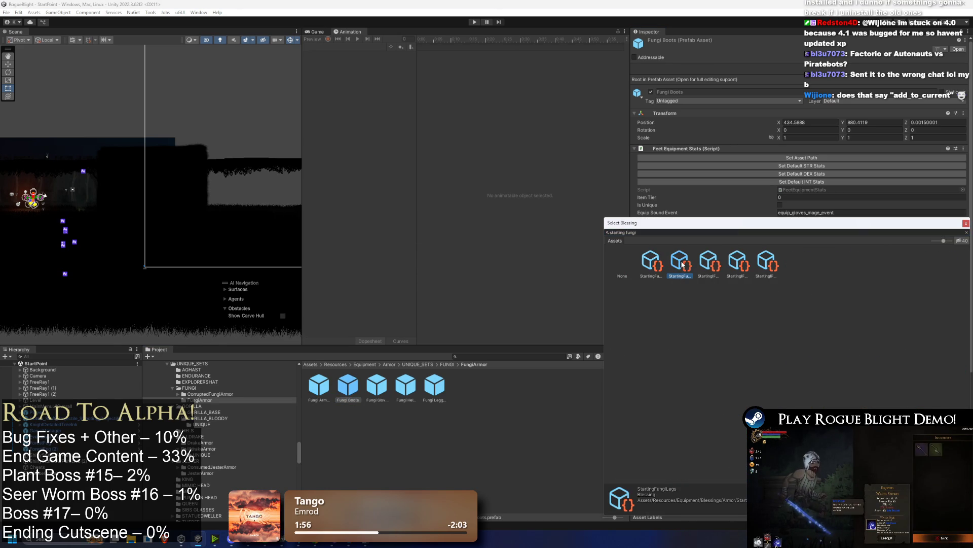
{"action": "left_click", "coordinate": [715, 261]}
{"action": "double_click", "coordinate": [713, 263]}
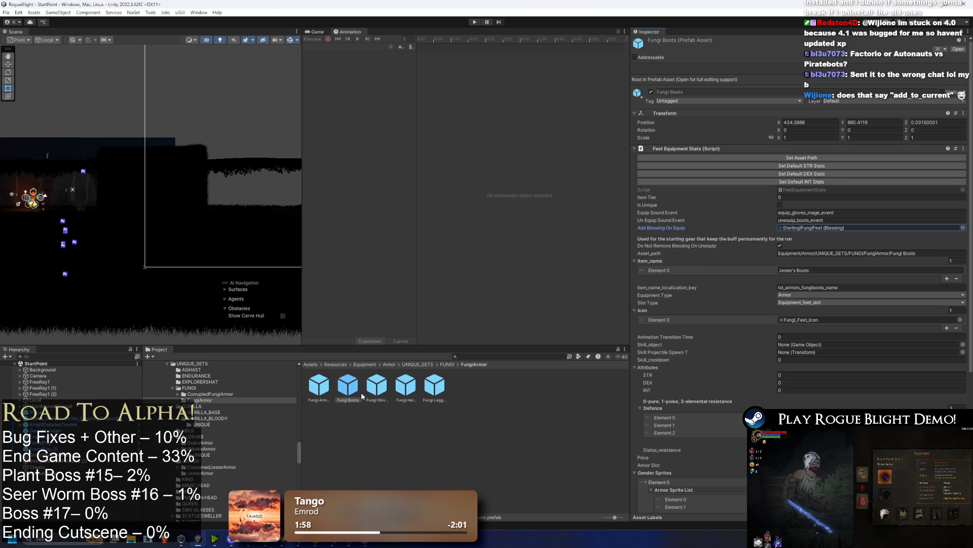
Step: Set Fungi Gloves' Add Blessing On Equip to StartingFungiHands
{"action": "left_click", "coordinate": [368, 393]}
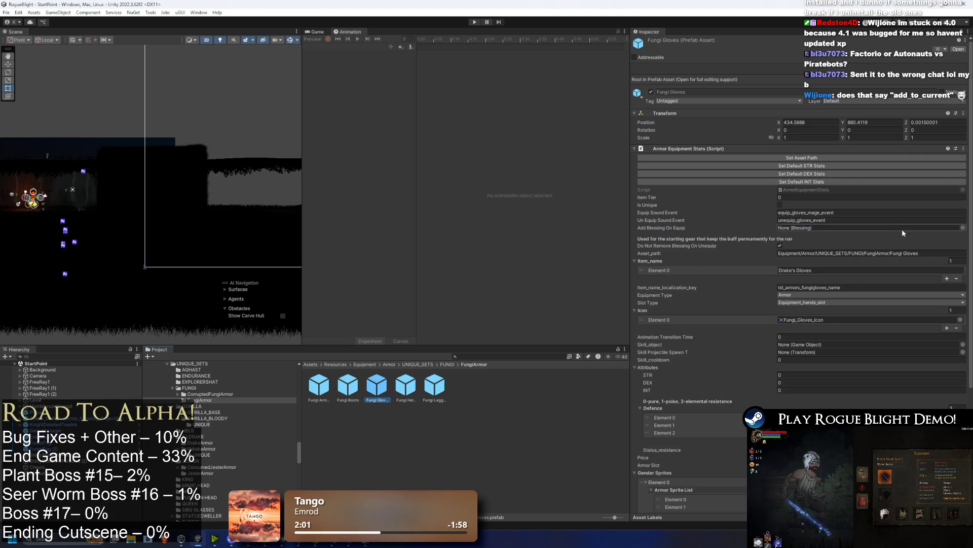
{"action": "left_click", "coordinate": [963, 228]}
{"action": "type", "text": "starting fungi"}
{"action": "left_click", "coordinate": [680, 261]}
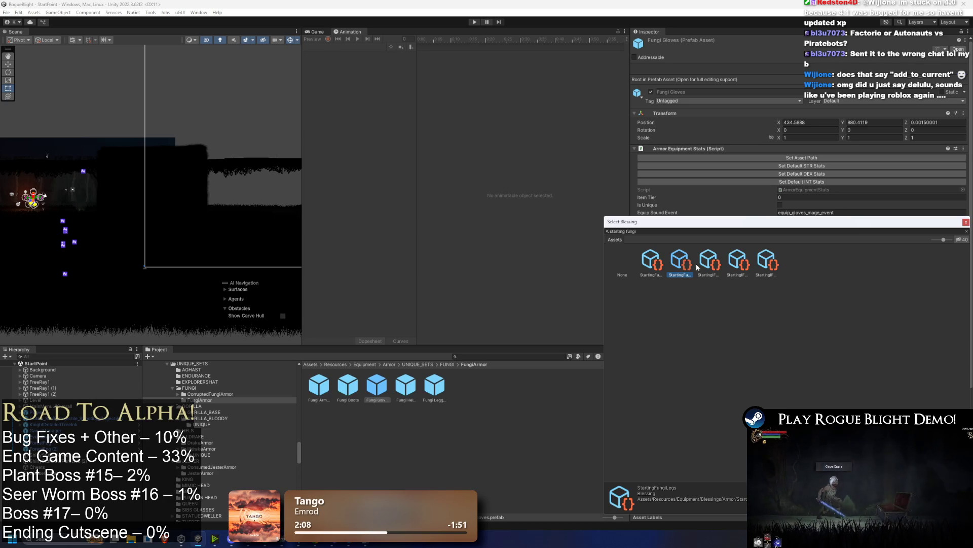
{"action": "left_click", "coordinate": [705, 262]}
{"action": "left_click", "coordinate": [741, 263]}
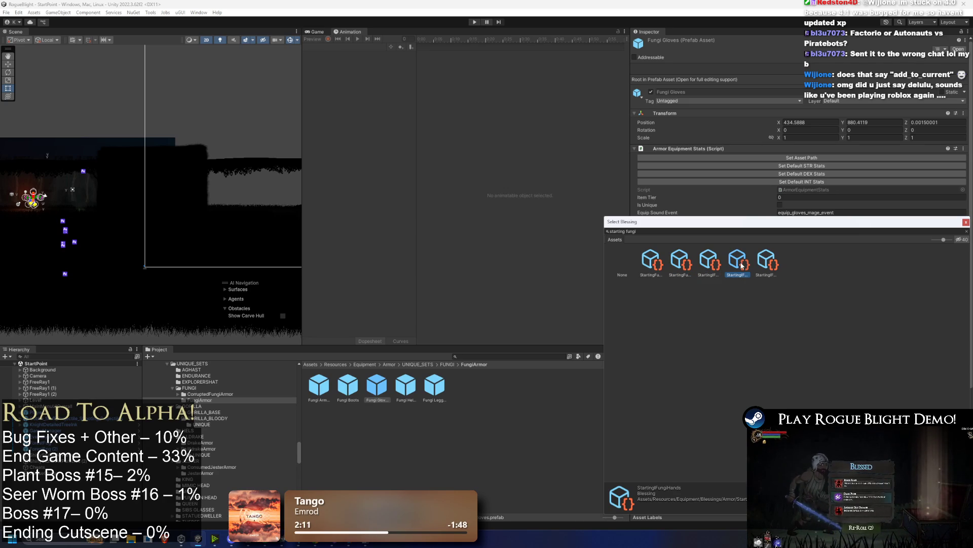
{"action": "double_click", "coordinate": [742, 265]}
Step: Set Fungi Helmet's Add Blessing On Equip to StartingFungiHead
{"action": "left_click", "coordinate": [413, 387]}
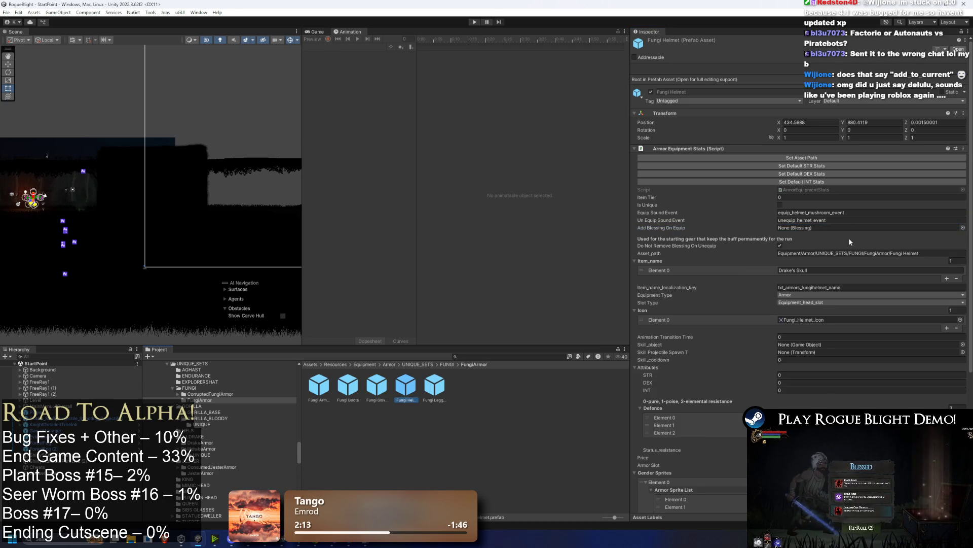
{"action": "left_click", "coordinate": [963, 228]}
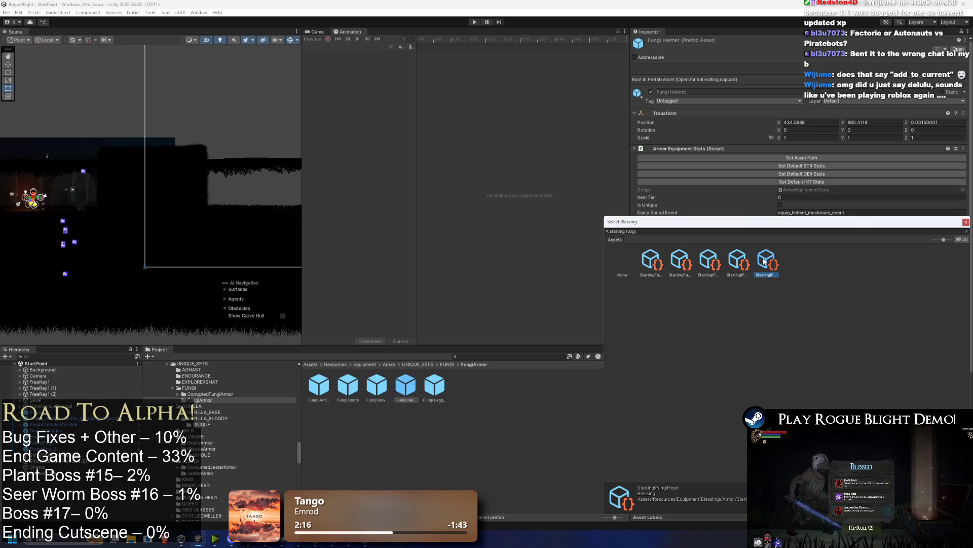
{"action": "key", "text": "Return"}
Step: Set Fungi Leggings' Add Blessing On Equip to StartingFungiLegs
{"action": "left_click", "coordinate": [423, 400]}
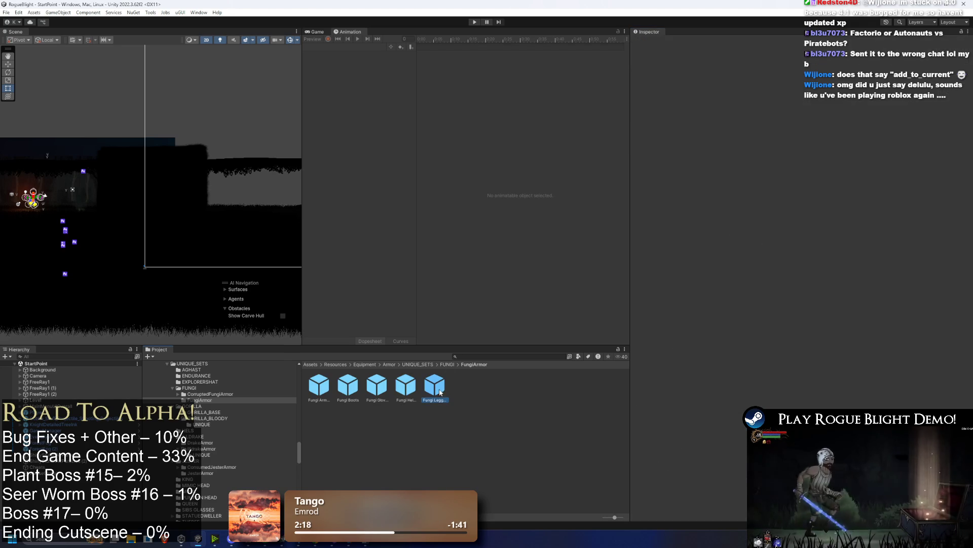
{"action": "left_click", "coordinate": [963, 228]}
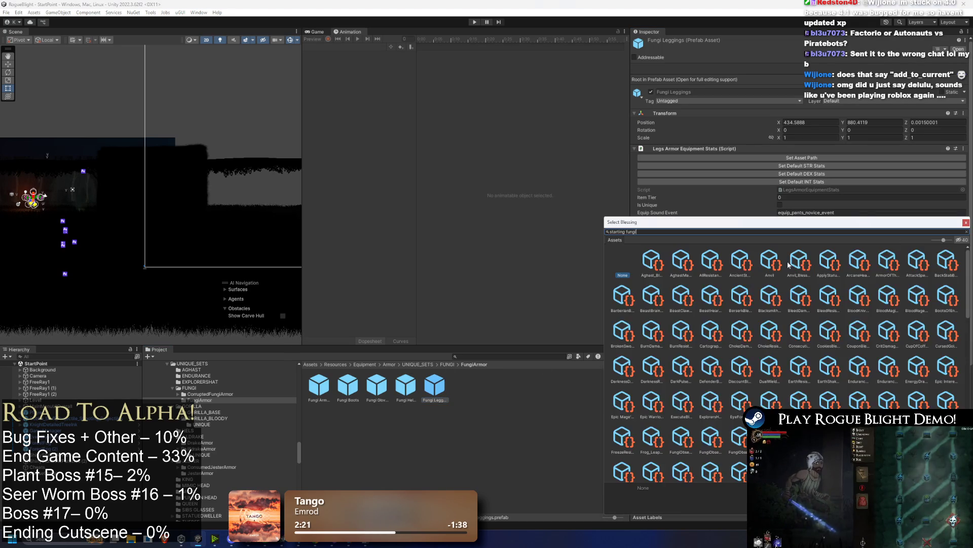
{"action": "left_click", "coordinate": [734, 265]}
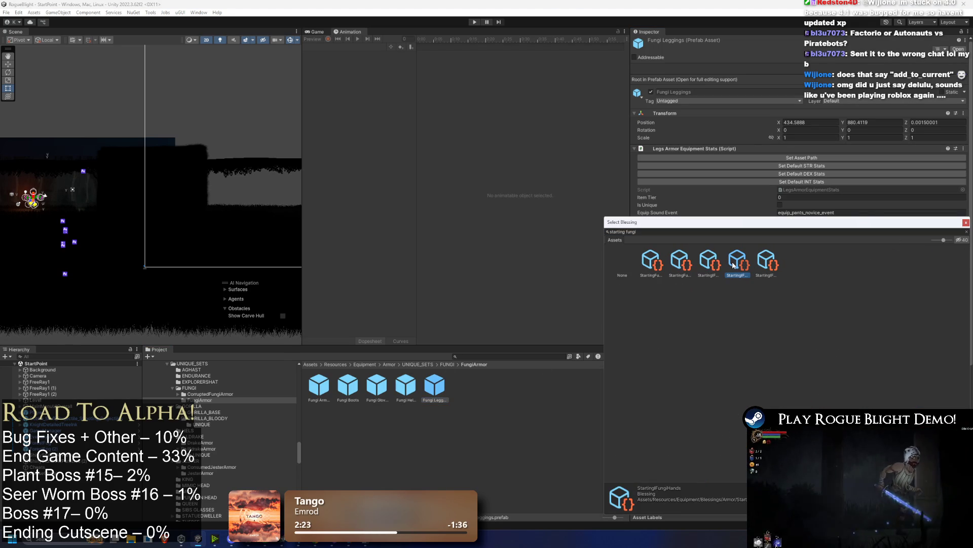
{"action": "key", "text": "Left"}
{"action": "key", "text": "Left"}
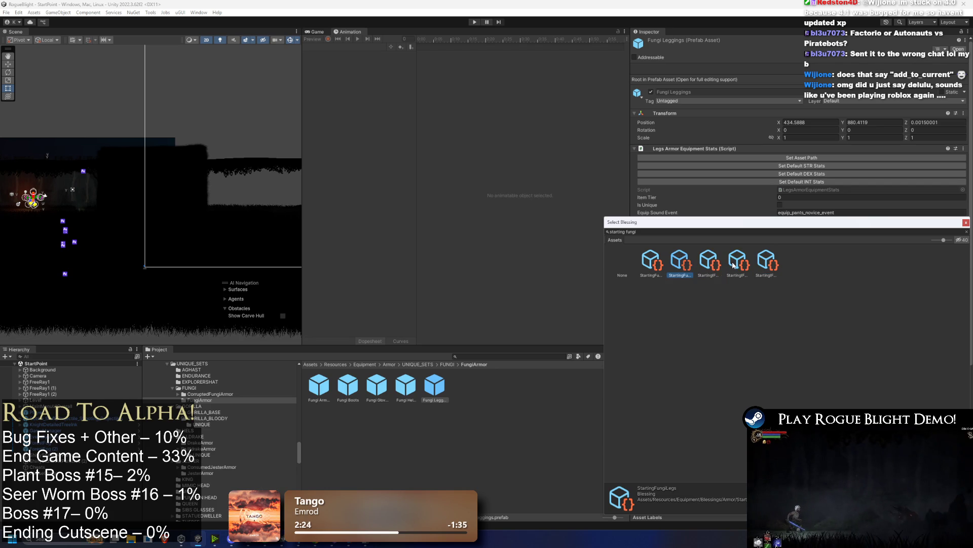
{"action": "key", "text": "Return"}
Step: Review the Helmet, Gloves, Boots and Armor blessings, then locate the StartingBlightLady blessing assets
{"action": "left_click", "coordinate": [415, 387]}
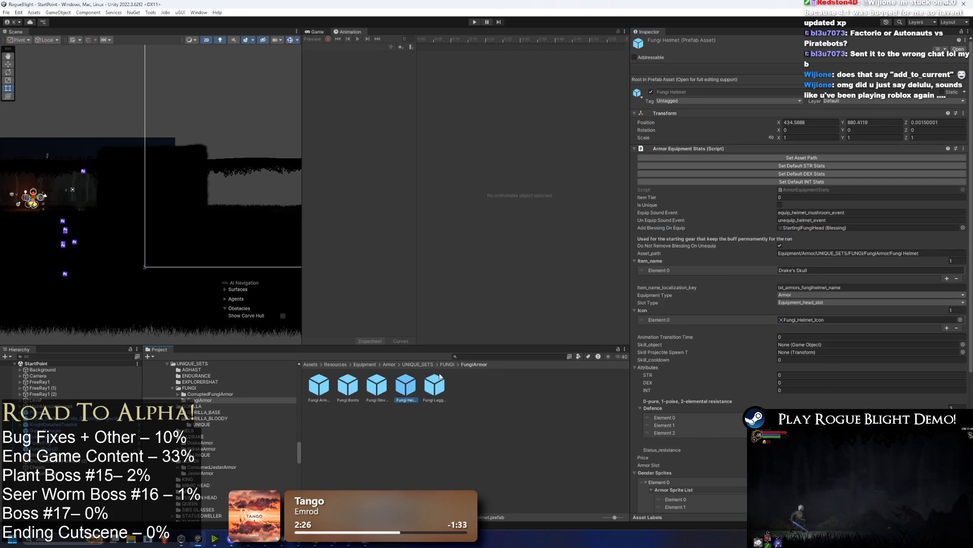
{"action": "key", "text": "Left"}
{"action": "key", "text": "Left"}
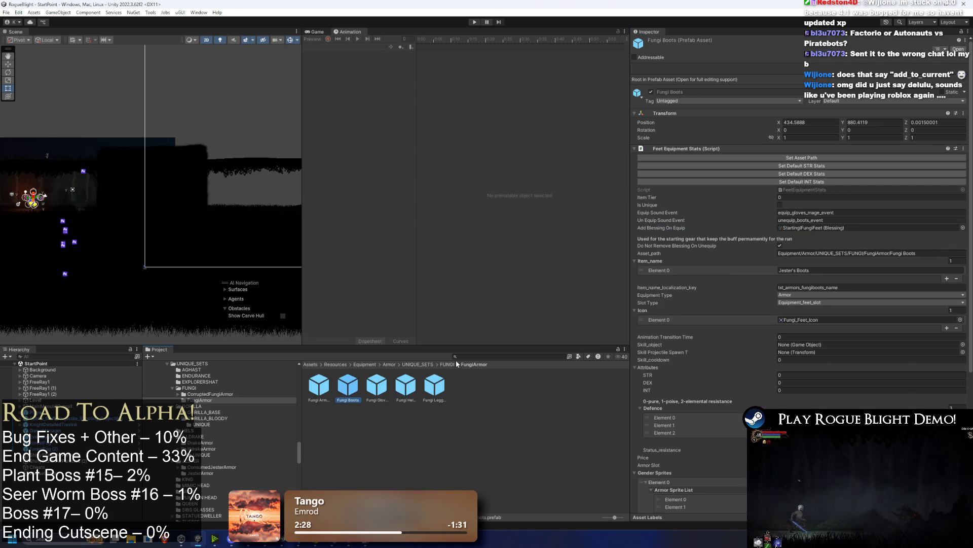
{"action": "key", "text": "Left"}
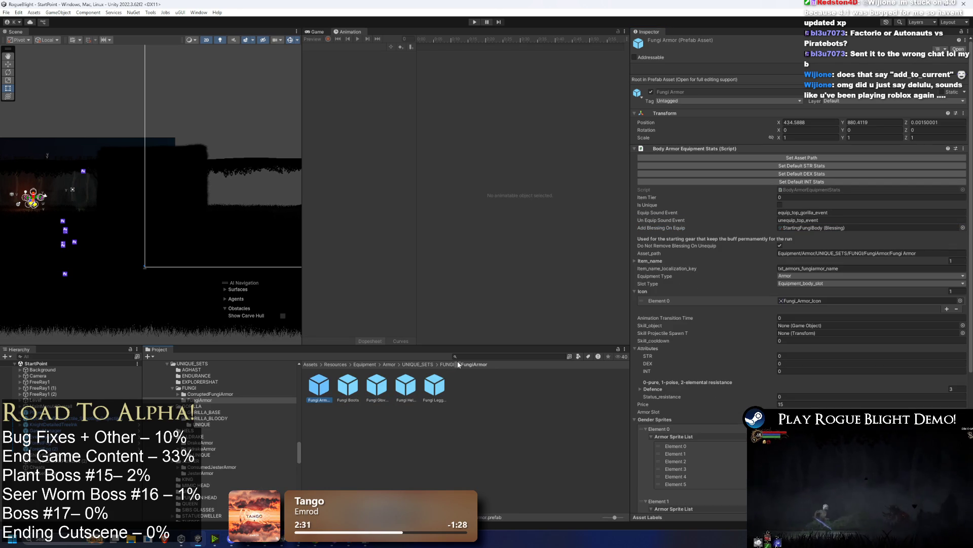
{"action": "scroll", "coordinate": [887, 366], "scroll_direction": "down", "scroll_amount": 5}
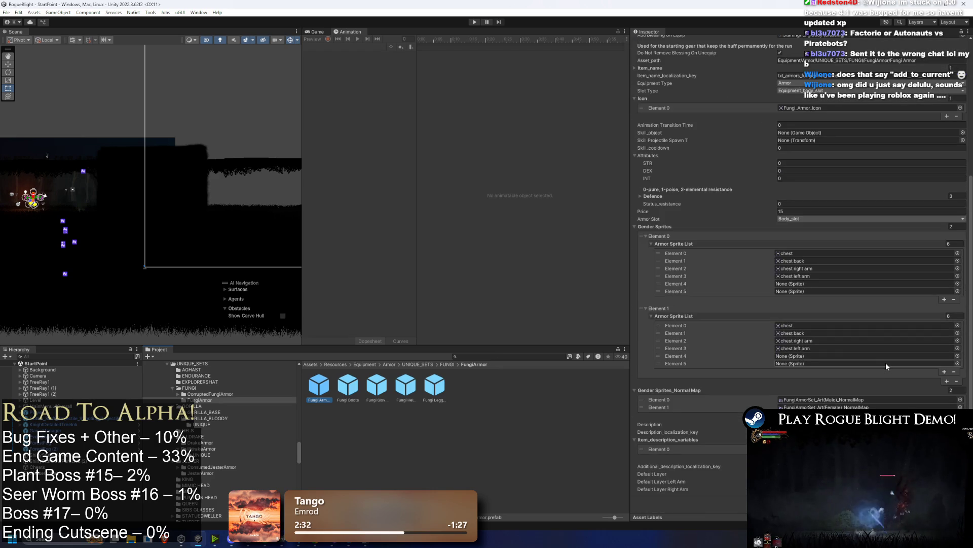
{"action": "left_click", "coordinate": [362, 389]}
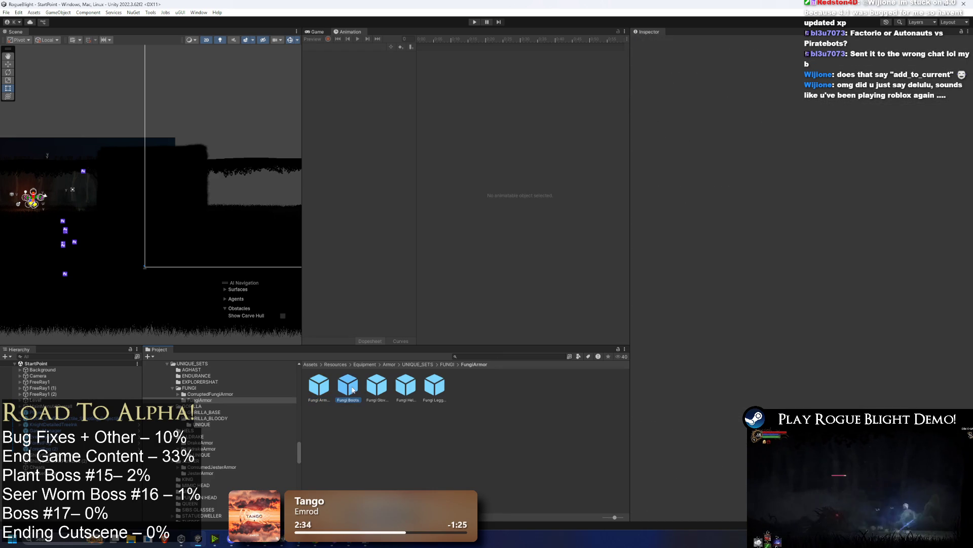
{"action": "key", "text": "Left"}
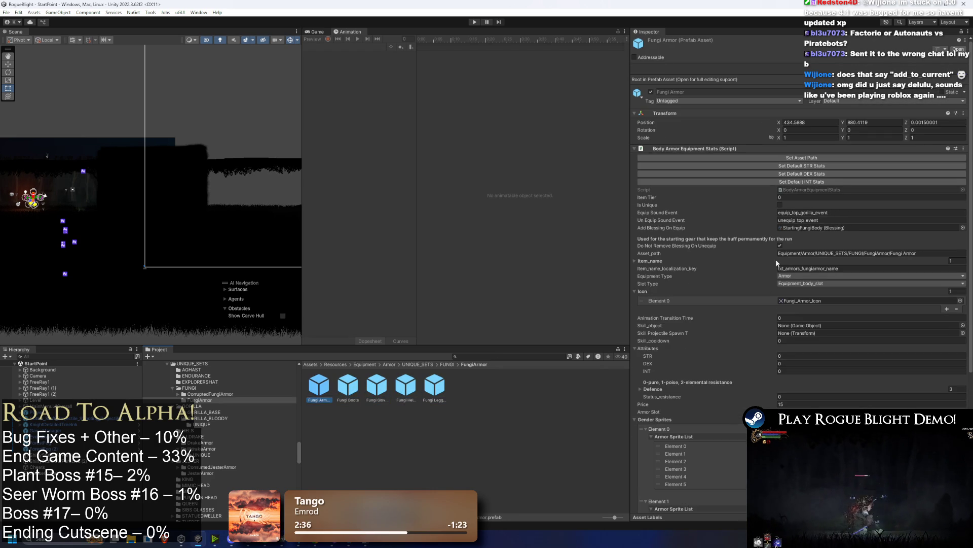
{"action": "left_click", "coordinate": [820, 228]}
{"action": "left_click", "coordinate": [353, 392]}
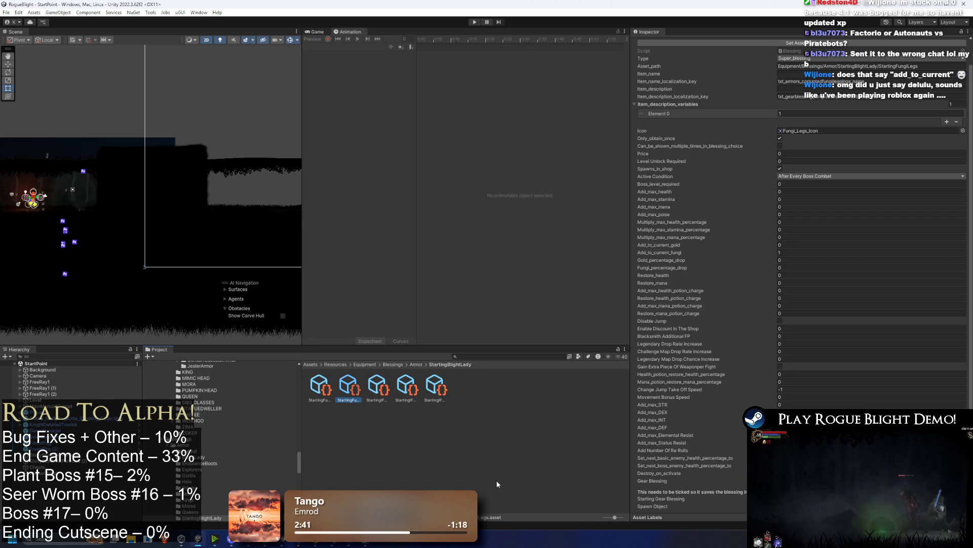
{"action": "left_click", "coordinate": [510, 461]}
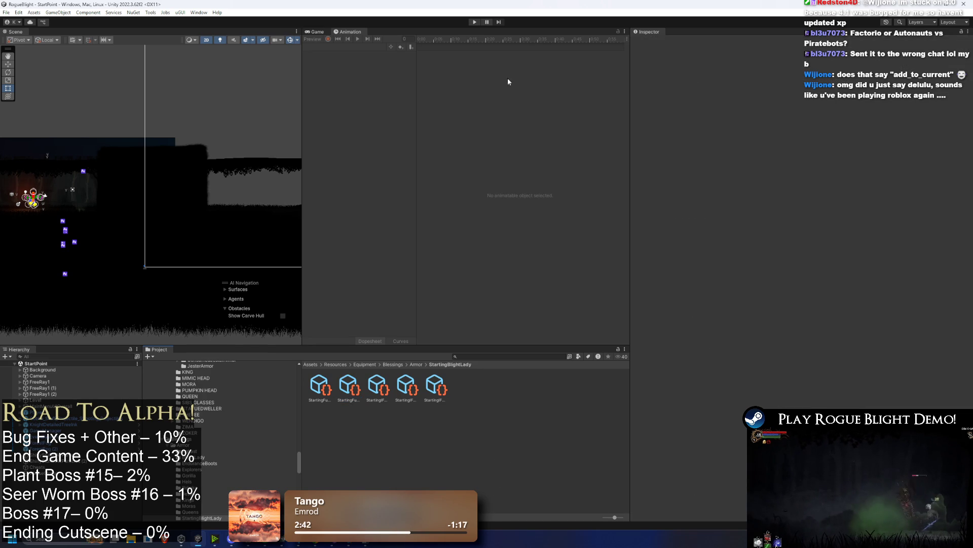
Step: Enter play mode, load a save slot into camp, pause, and select the SkullGorilla prefab
{"action": "left_click", "coordinate": [475, 22]}
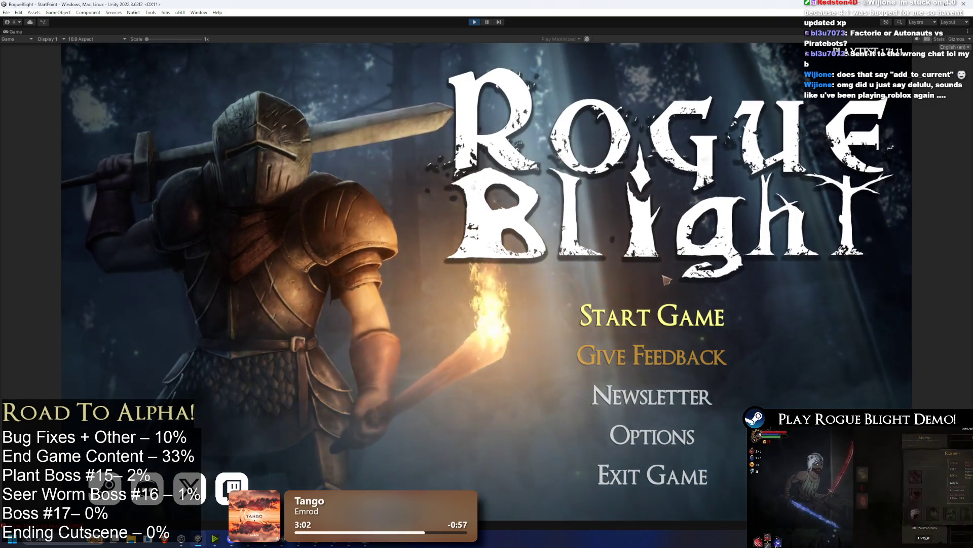
{"action": "left_click", "coordinate": [654, 315]}
{"action": "left_click", "coordinate": [668, 270]}
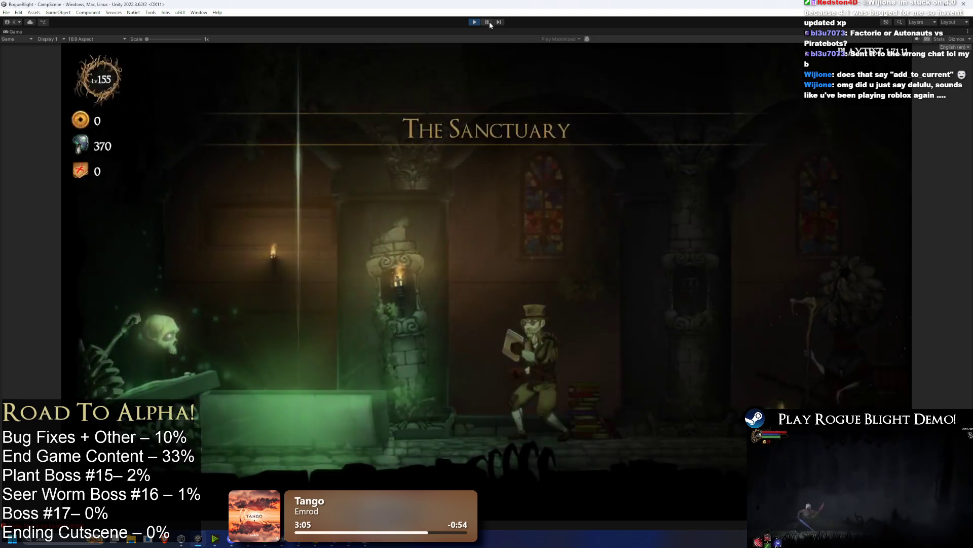
{"action": "left_click", "coordinate": [488, 21]}
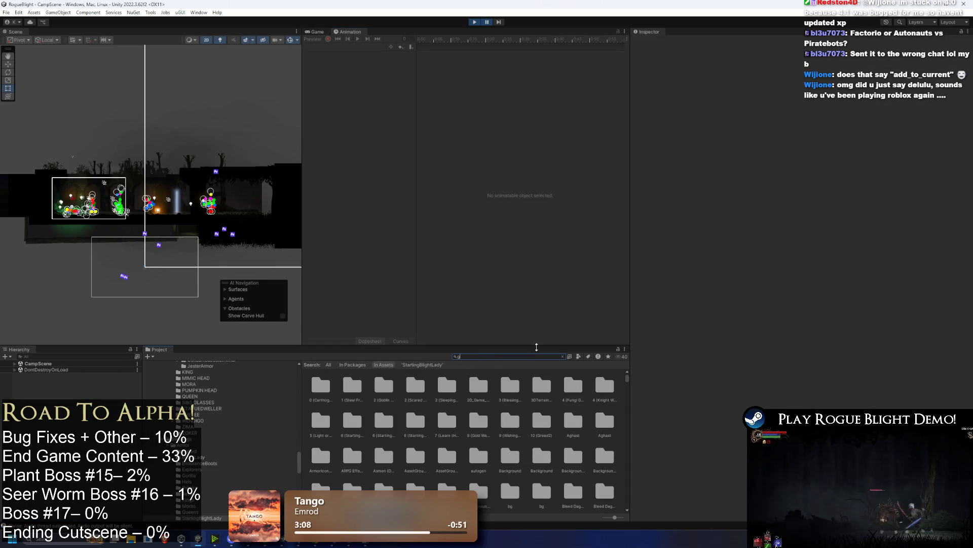
{"action": "type", "text": "orilla"}
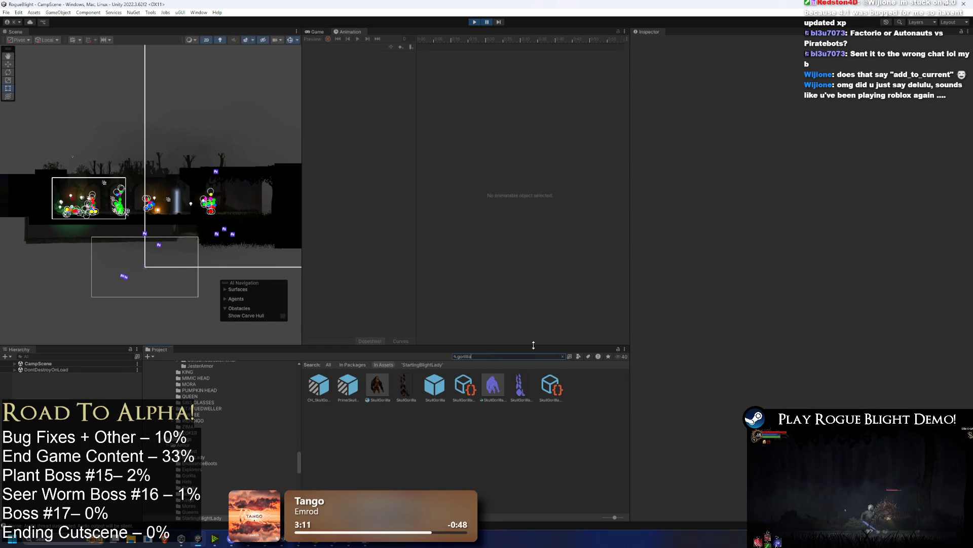
{"action": "left_click", "coordinate": [437, 385]}
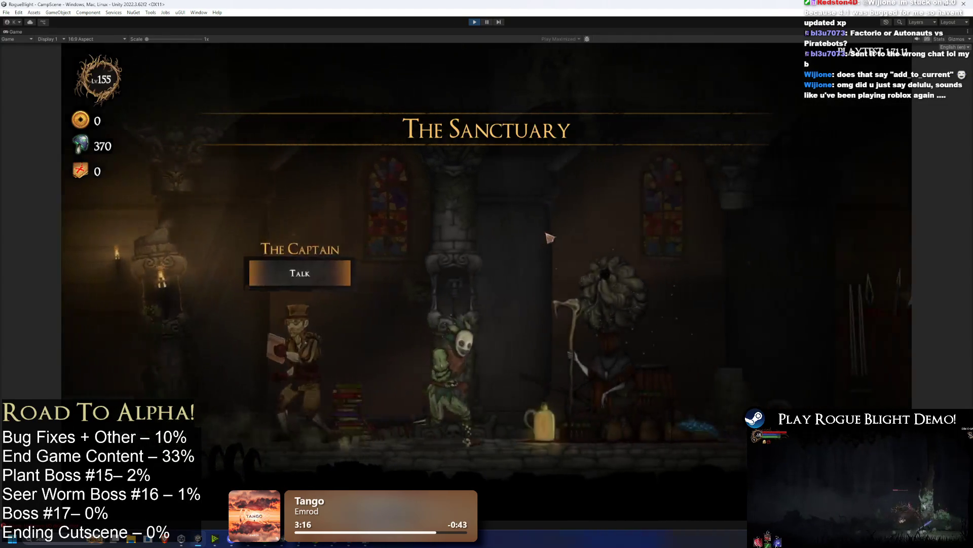
Step: Walk to Kali and equip the Fungi Hat and Fungi Tunic as starting gear
{"action": "key", "text": "d"}
{"action": "key", "text": "e"}
{"action": "key", "text": "Escape"}
{"action": "key", "text": "d"}
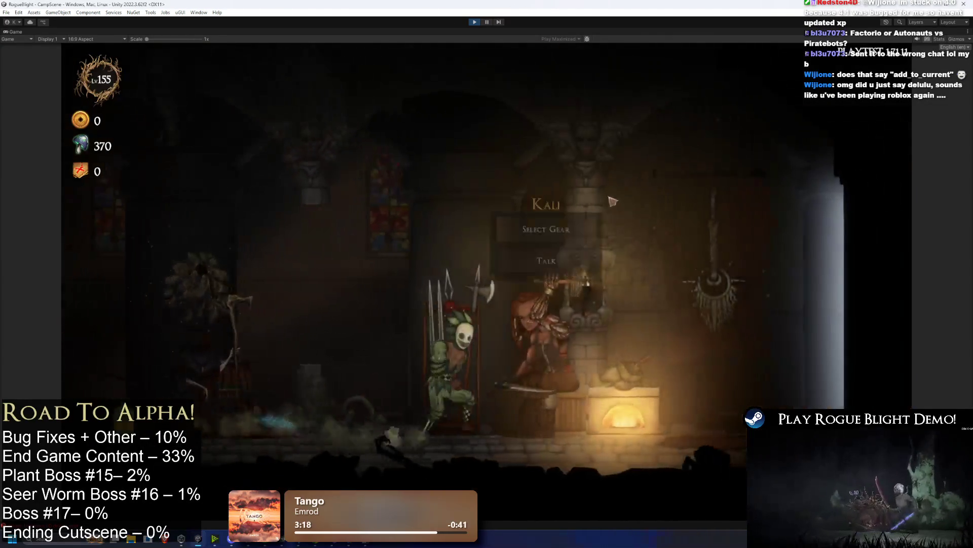
{"action": "left_click", "coordinate": [546, 229]}
{"action": "left_click", "coordinate": [339, 189]}
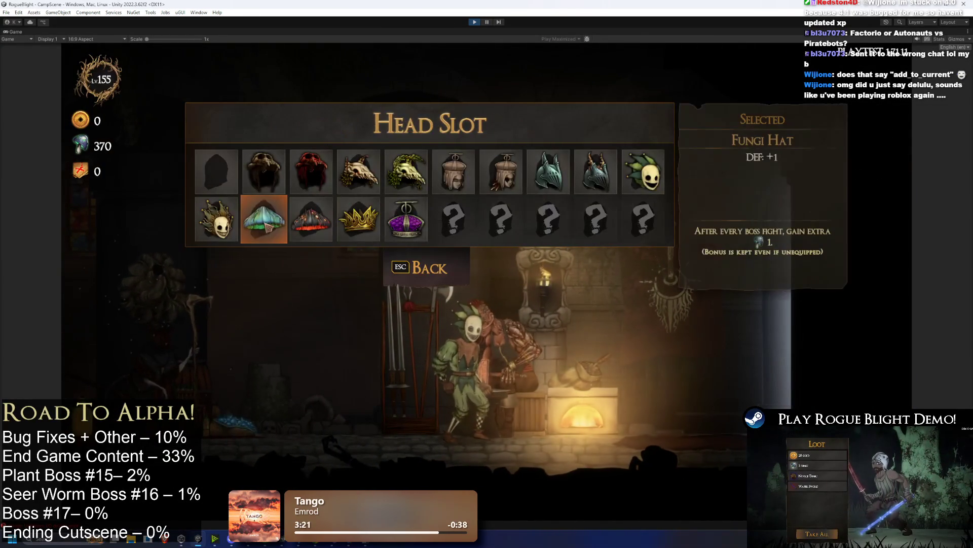
{"action": "left_click", "coordinate": [266, 226]}
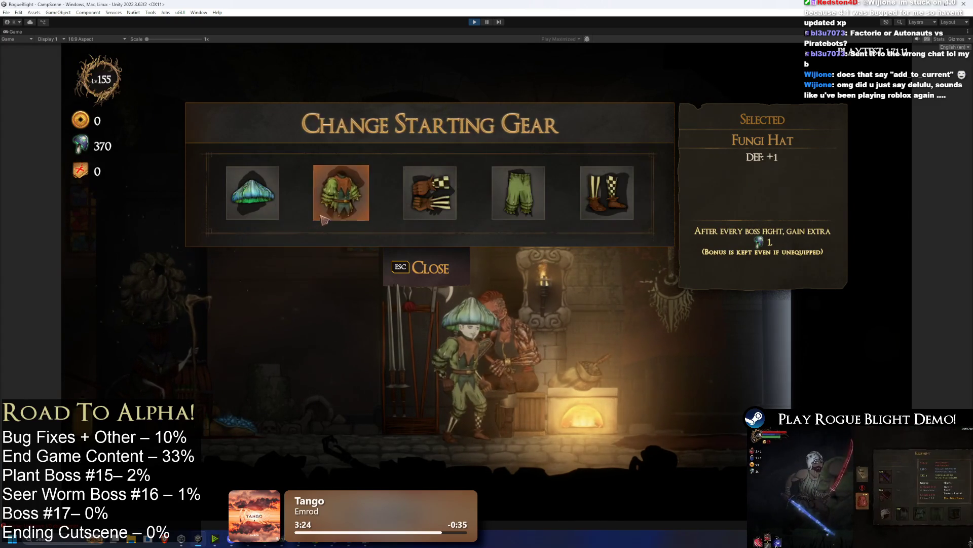
{"action": "left_click", "coordinate": [323, 220]}
{"action": "left_click", "coordinate": [263, 220]}
Step: Equip the Fungi Bracelets, Fungi Pants and Fungi Leg Bracelets in the hands, legs and feet slots
{"action": "left_click", "coordinate": [435, 208]}
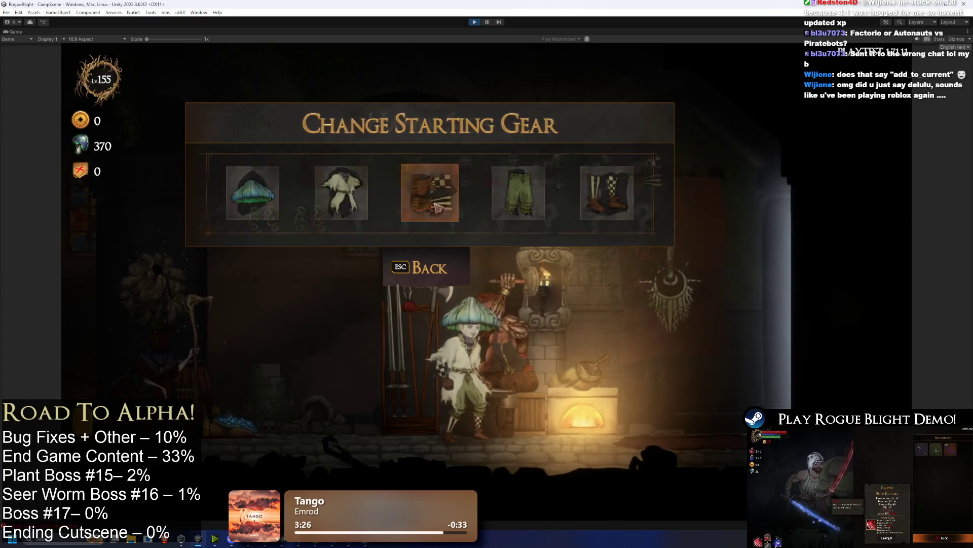
{"action": "left_click", "coordinate": [435, 208]}
{"action": "left_click", "coordinate": [265, 217]}
{"action": "left_click", "coordinate": [518, 193]}
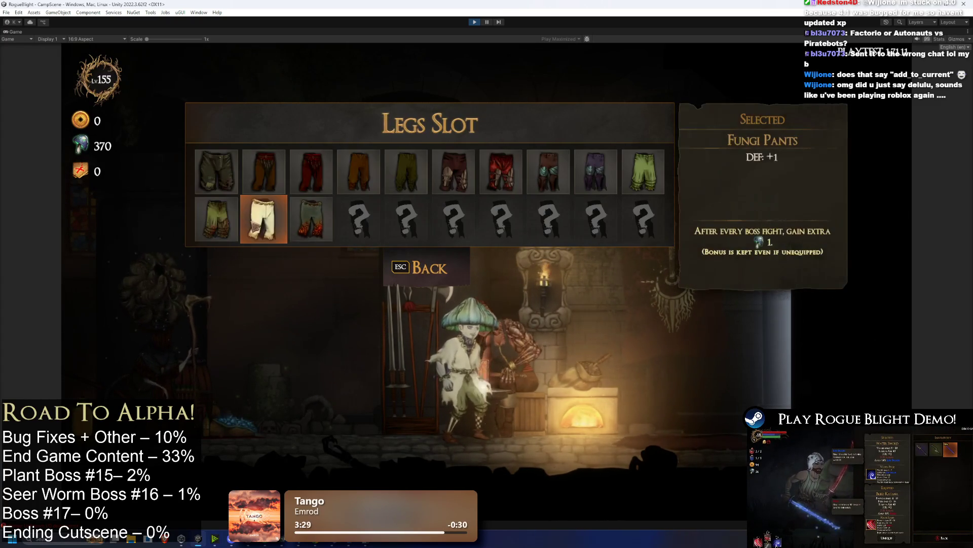
{"action": "left_click", "coordinate": [263, 218]}
{"action": "left_click", "coordinate": [607, 193]}
{"action": "left_click", "coordinate": [261, 217]}
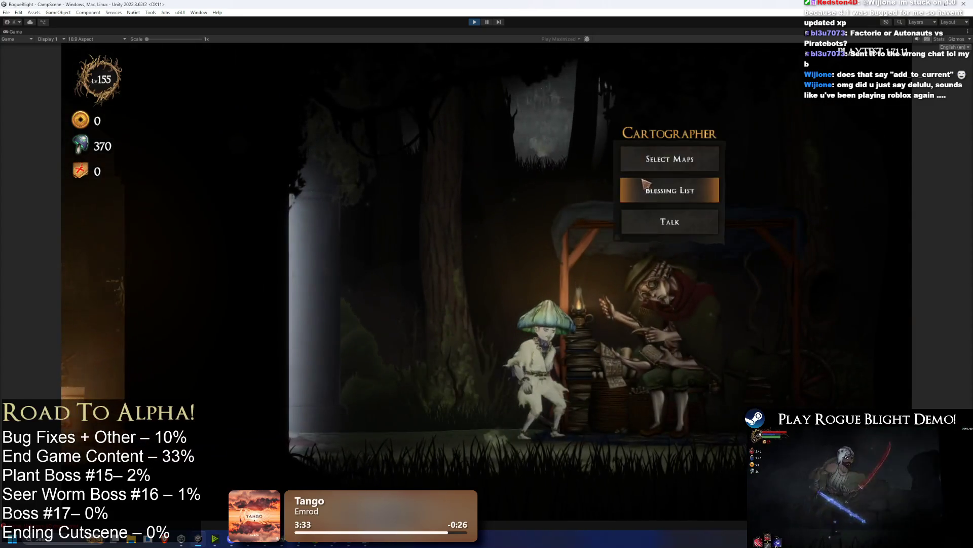
Step: Open the Cartographer's map selection to reach the Story Mode difficulty screen
{"action": "left_click", "coordinate": [651, 188]}
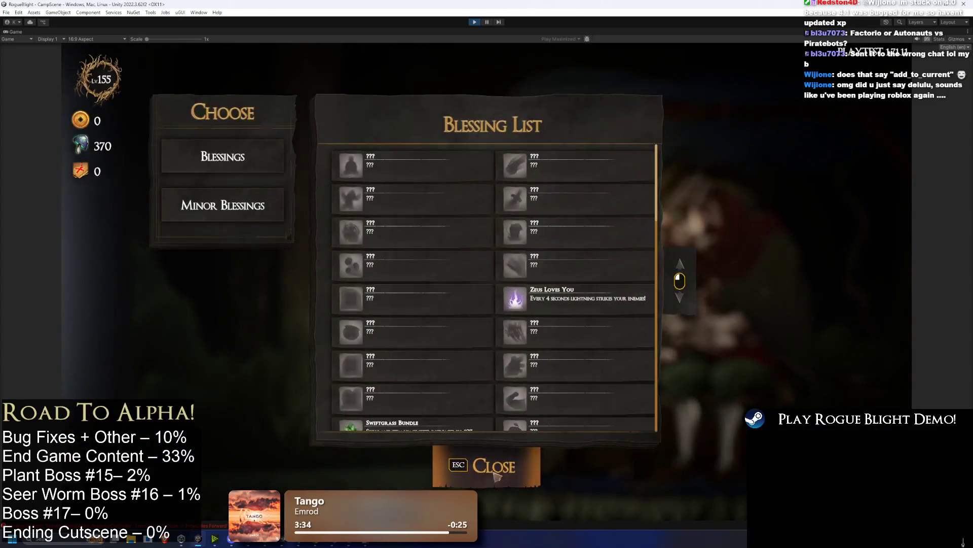
{"action": "key", "text": "Escape"}
{"action": "left_click", "coordinate": [682, 124]}
Step: Start a Story Mode map, then save and quit and reload the save slot
{"action": "left_click", "coordinate": [414, 223]}
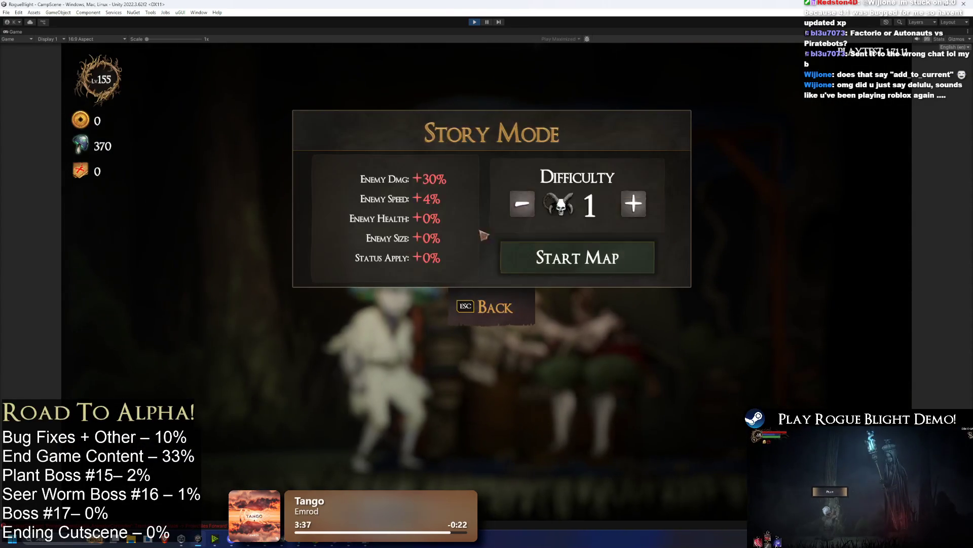
{"action": "left_click", "coordinate": [614, 260]}
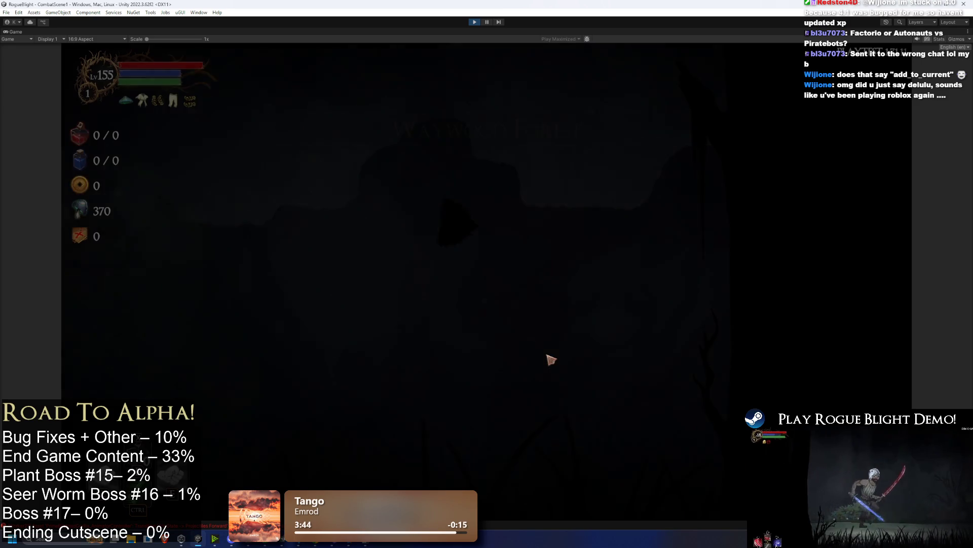
{"action": "key", "text": "Escape"}
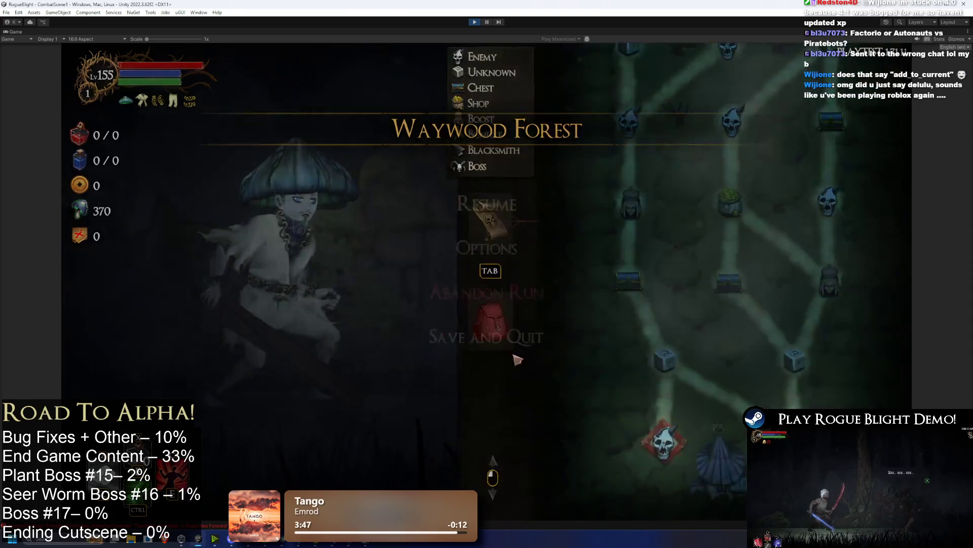
{"action": "left_click", "coordinate": [479, 350]}
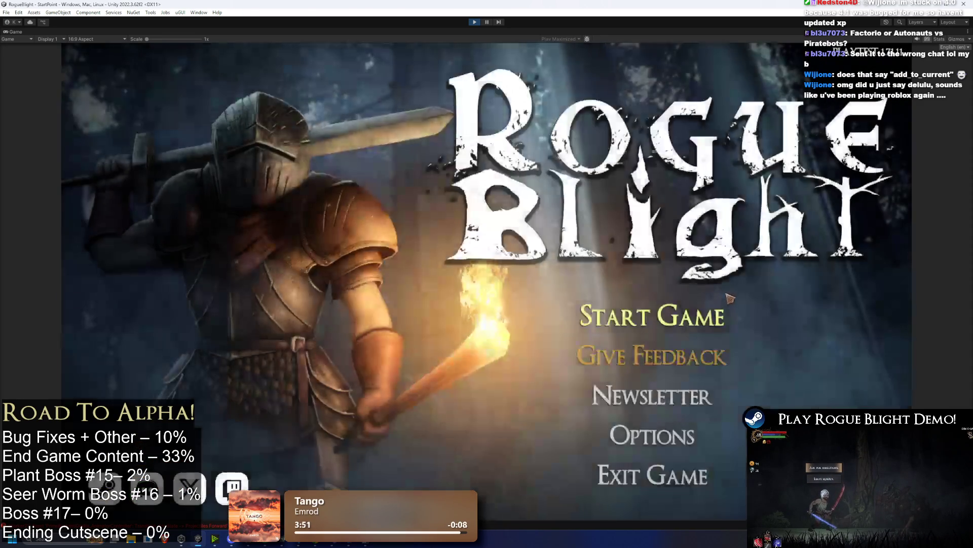
{"action": "left_click", "coordinate": [654, 311]}
{"action": "left_click", "coordinate": [666, 267]}
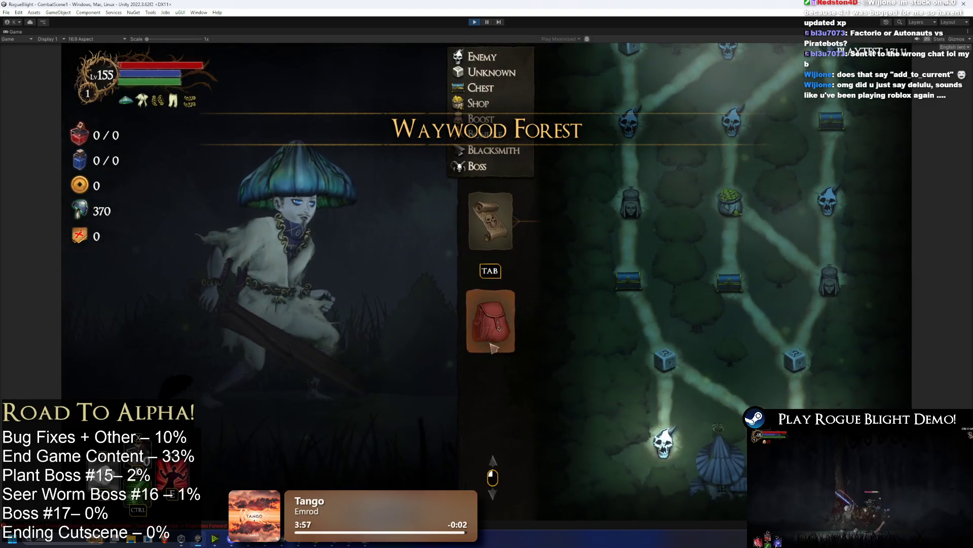
Step: Unequip the Fungi Hat, Tunic, Bracelets, Pants and Leg Bracelets from the character
{"action": "left_click", "coordinate": [491, 335]}
{"action": "left_click", "coordinate": [574, 367]}
{"action": "left_click", "coordinate": [582, 458]}
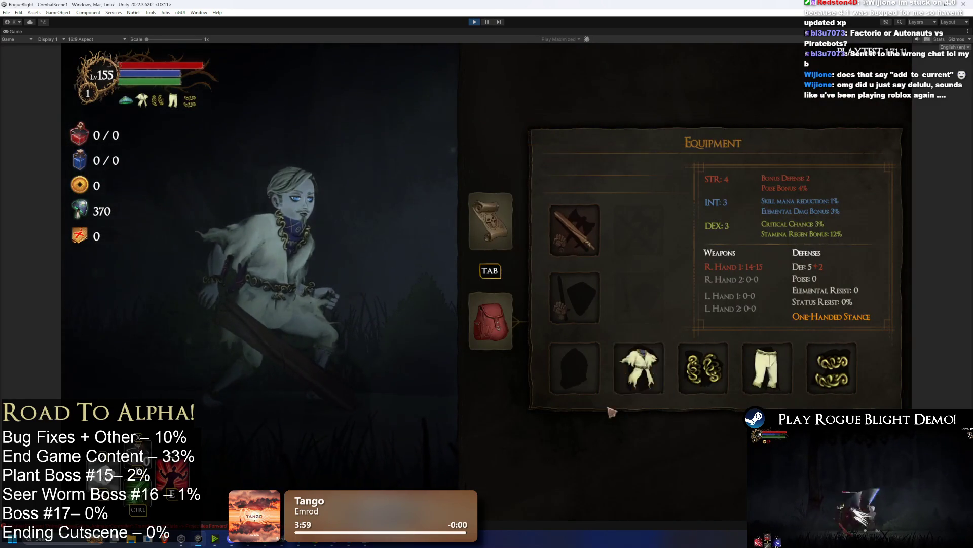
{"action": "left_click", "coordinate": [638, 369]}
{"action": "left_click", "coordinate": [581, 459]}
{"action": "left_click", "coordinate": [703, 368]}
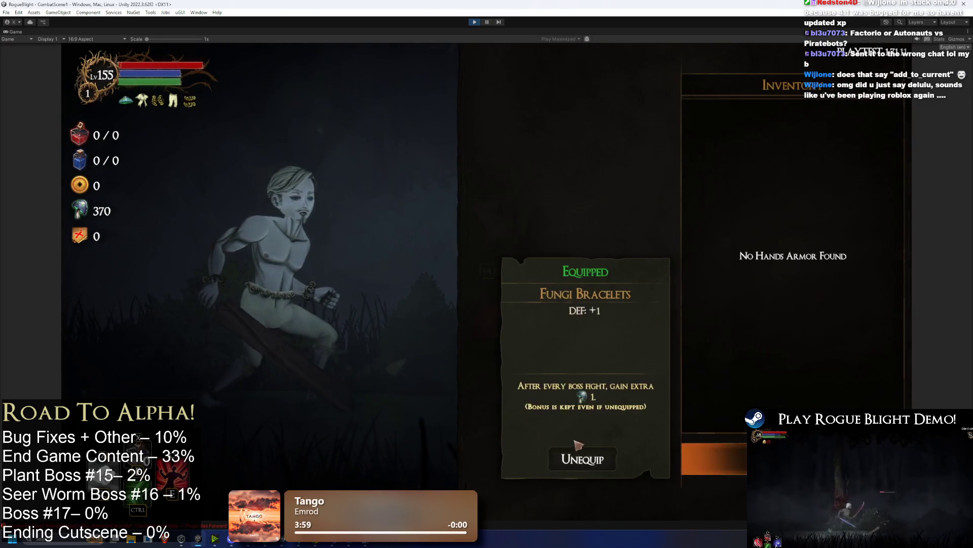
{"action": "left_click", "coordinate": [582, 459]}
{"action": "left_click", "coordinate": [767, 368]}
{"action": "left_click", "coordinate": [581, 459]}
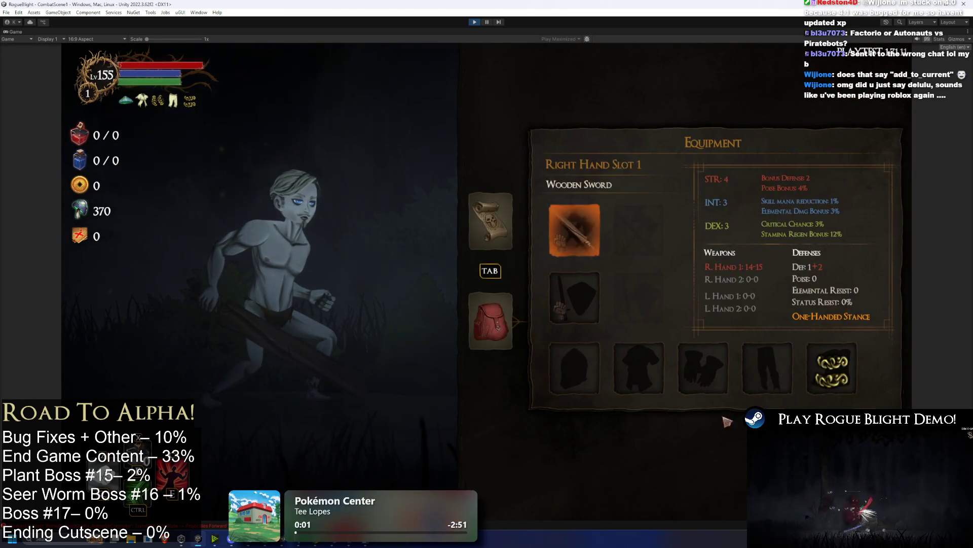
{"action": "left_click", "coordinate": [831, 368]}
{"action": "left_click", "coordinate": [572, 459]}
Step: Abandon the run, walk left to the Cartographer and start a Story Mode map
{"action": "key", "text": "Escape"}
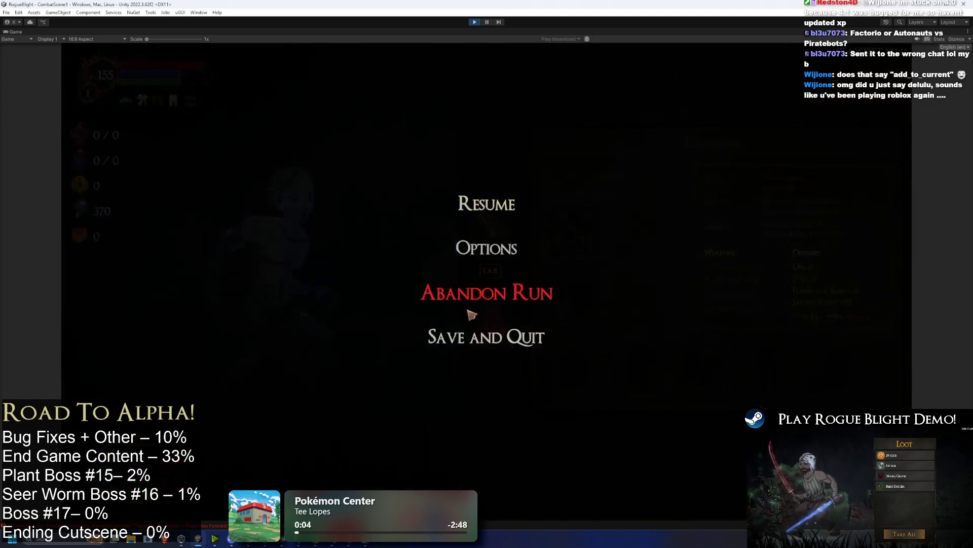
{"action": "left_click", "coordinate": [475, 311]}
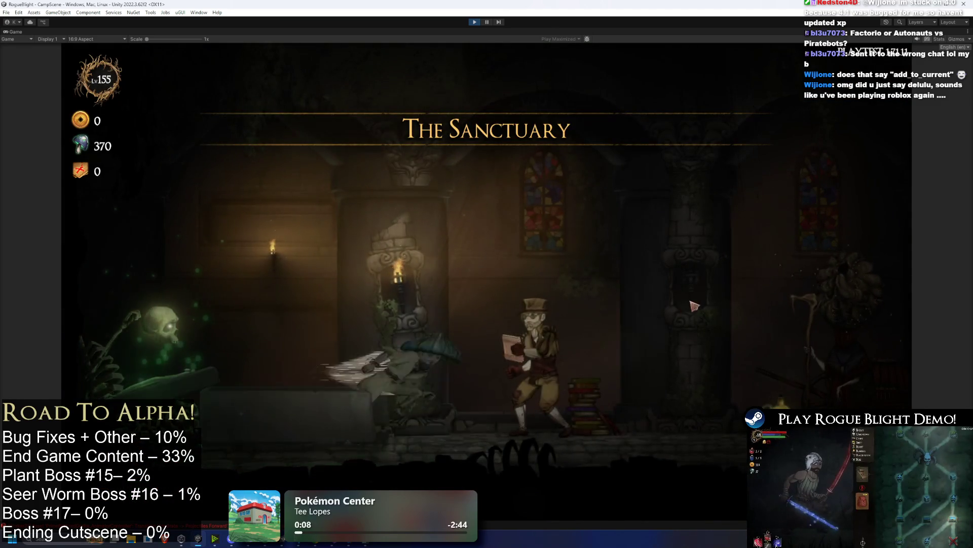
{"action": "key", "text": "a"}
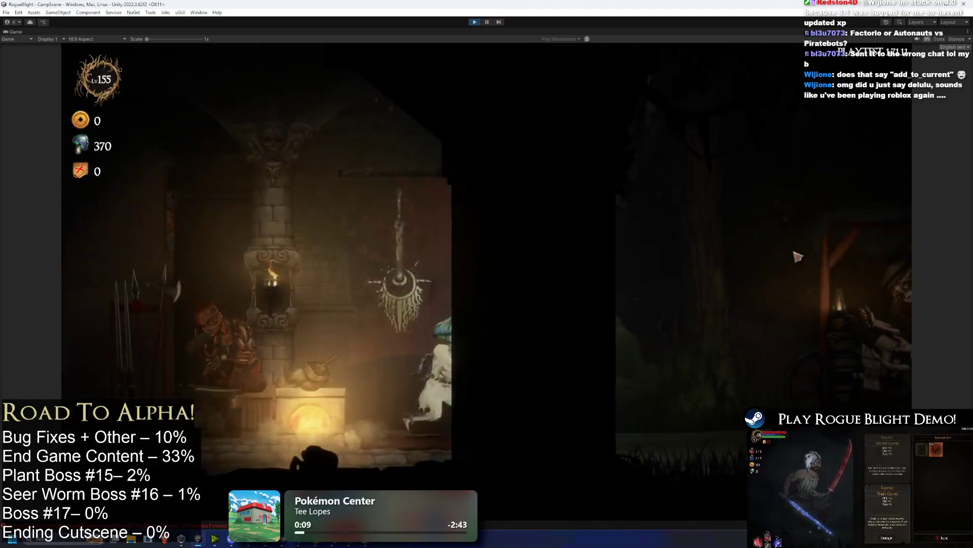
{"action": "key", "text": "e"}
{"action": "left_click", "coordinate": [673, 156]}
{"action": "left_click", "coordinate": [412, 213]}
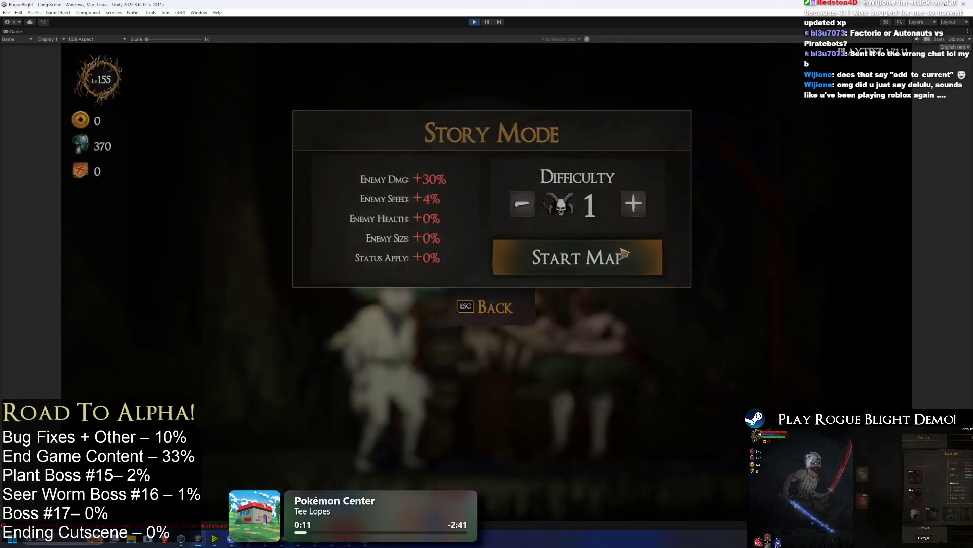
{"action": "left_click", "coordinate": [622, 253]}
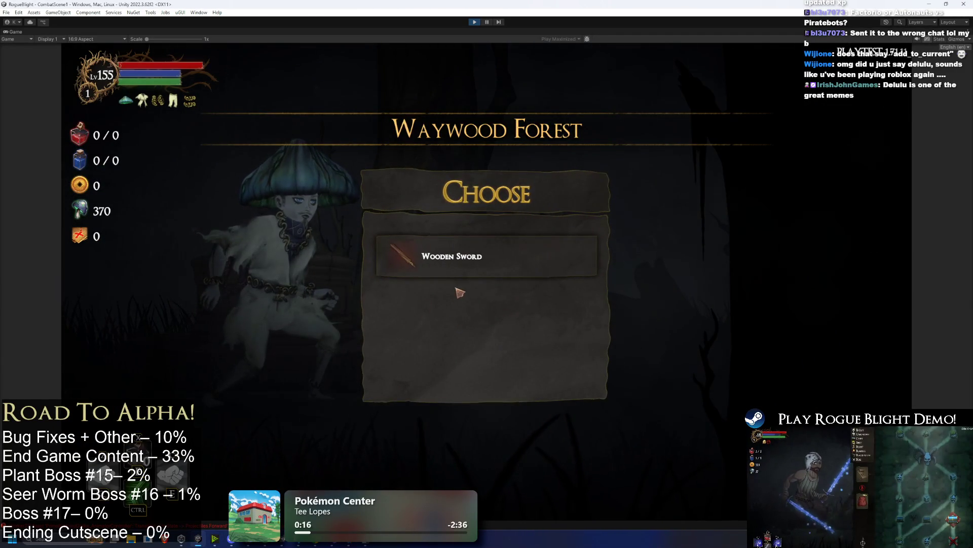
Step: Pick the Wooden Sword and unequip the Fungi Hat, Tunic, Bracelets, Pants and Leg Bracelets
{"action": "left_click", "coordinate": [446, 264]}
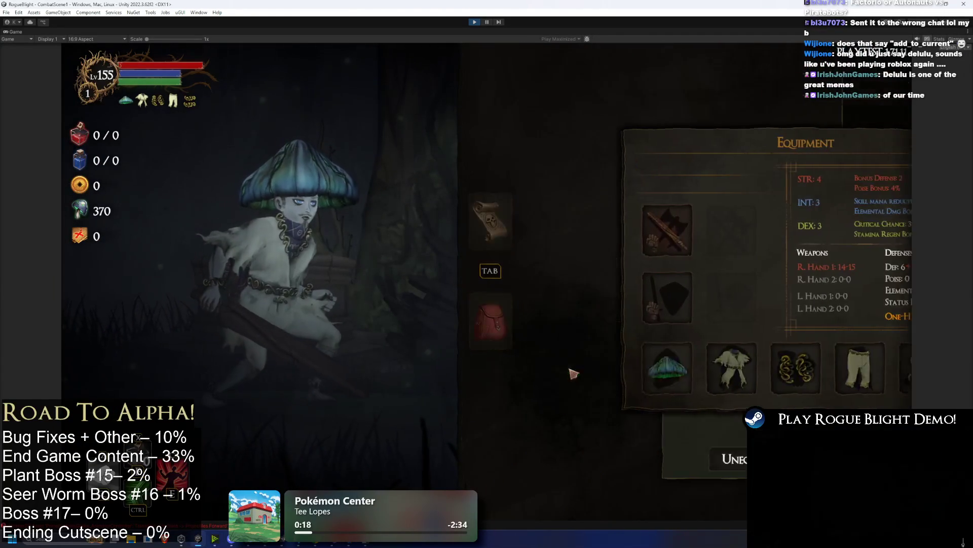
{"action": "left_click", "coordinate": [598, 457]}
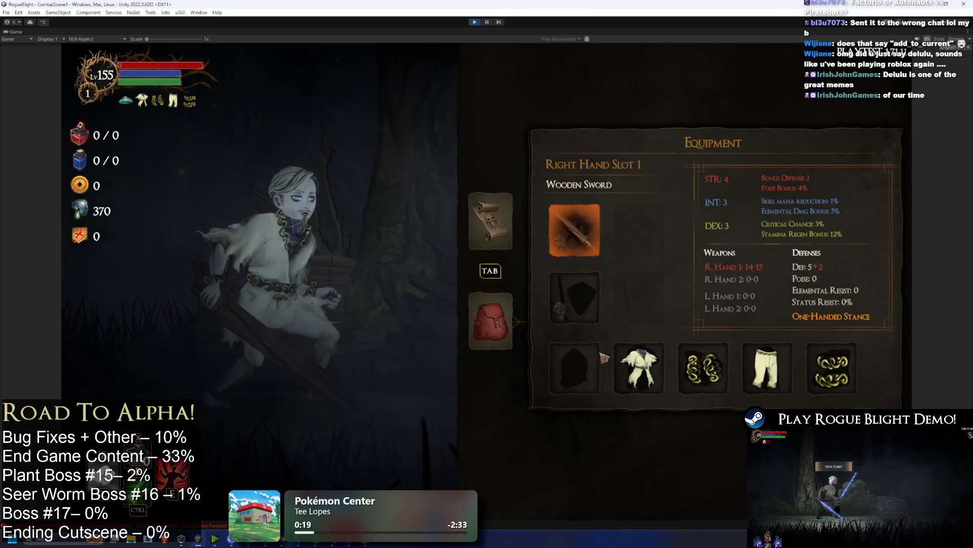
{"action": "left_click", "coordinate": [636, 373]}
{"action": "left_click", "coordinate": [581, 459]}
{"action": "left_click", "coordinate": [688, 392]}
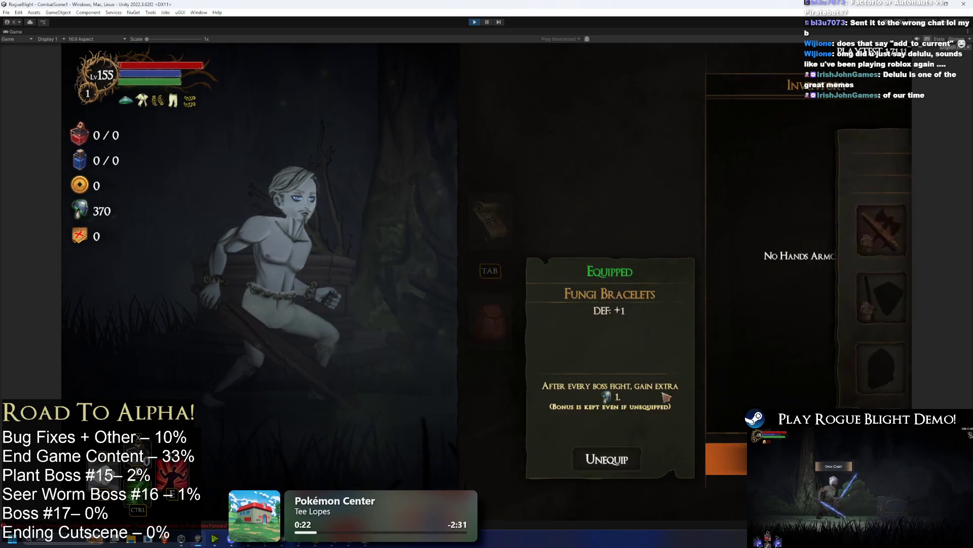
{"action": "left_click", "coordinate": [581, 459]}
{"action": "left_click", "coordinate": [766, 368]}
{"action": "left_click", "coordinate": [581, 459]}
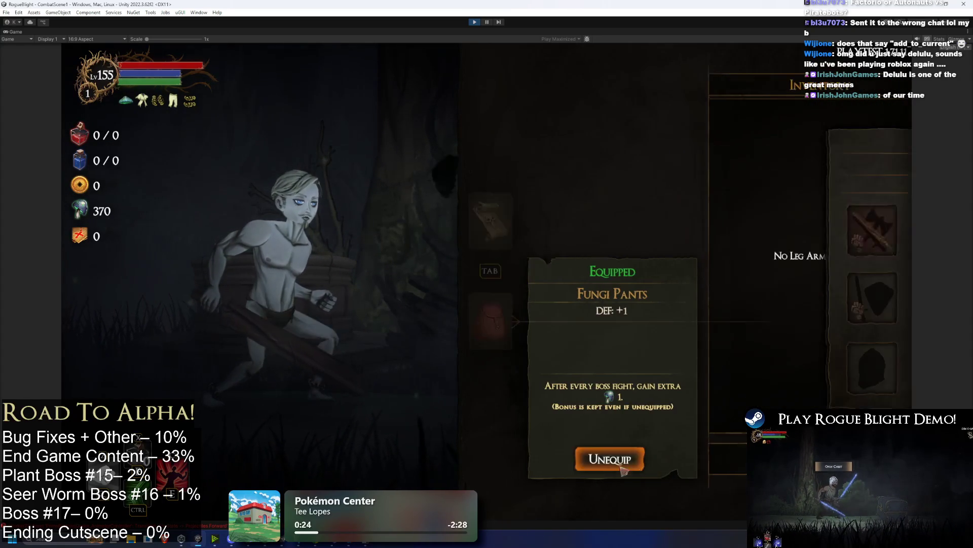
{"action": "left_click", "coordinate": [831, 369]}
{"action": "left_click", "coordinate": [581, 458]}
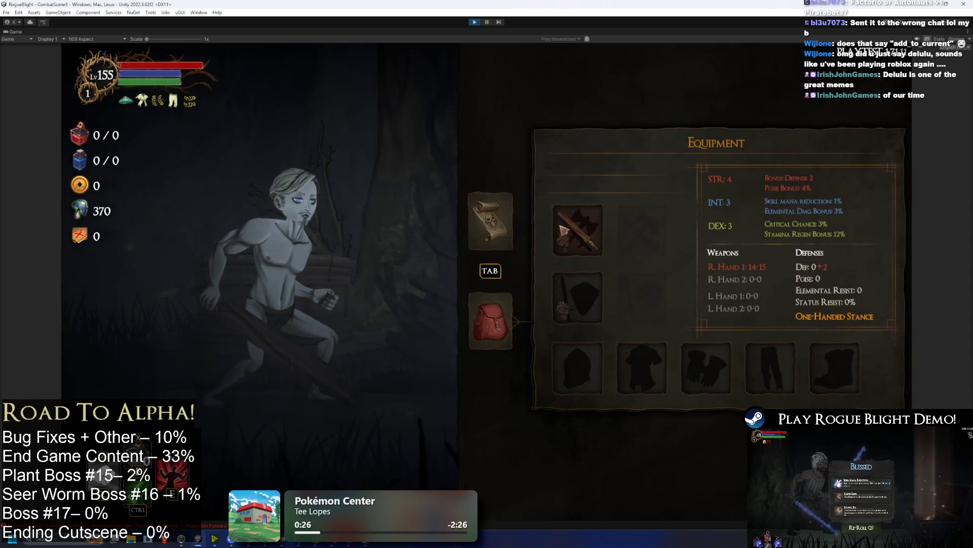
Step: Check the equipped Wooden Sword and the map view, then resume the game
{"action": "left_click", "coordinate": [574, 229]}
{"action": "left_click", "coordinate": [470, 220]}
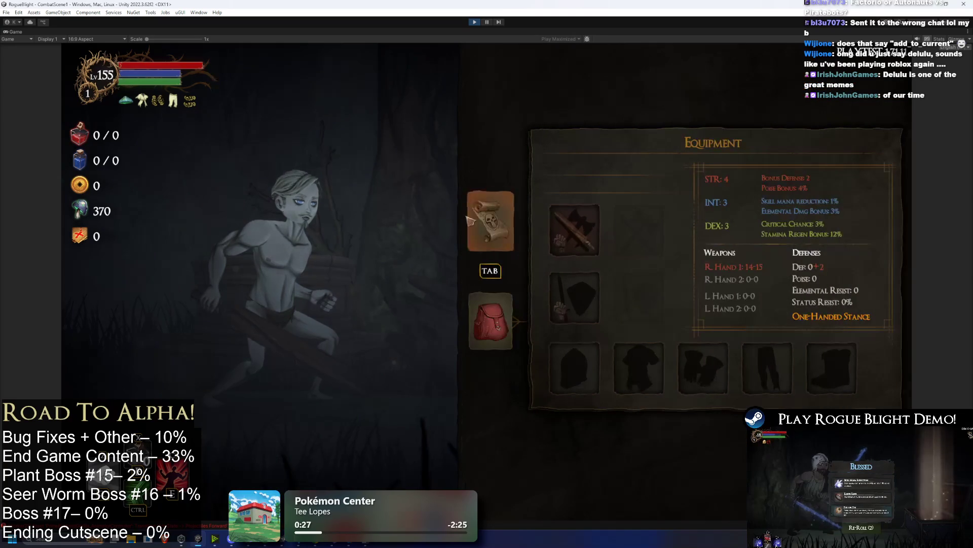
{"action": "left_click", "coordinate": [510, 231]}
{"action": "key", "text": "Escape"}
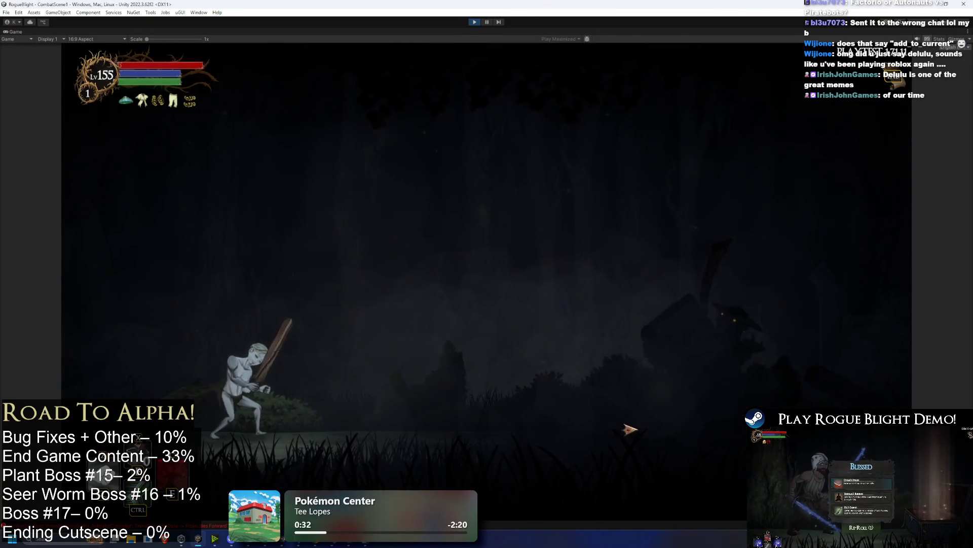
Step: Enable the F1 cheat setting enemy health to 1, open a chest and defeat two enemies
{"action": "key", "text": "d"}
{"action": "key", "text": "F1"}
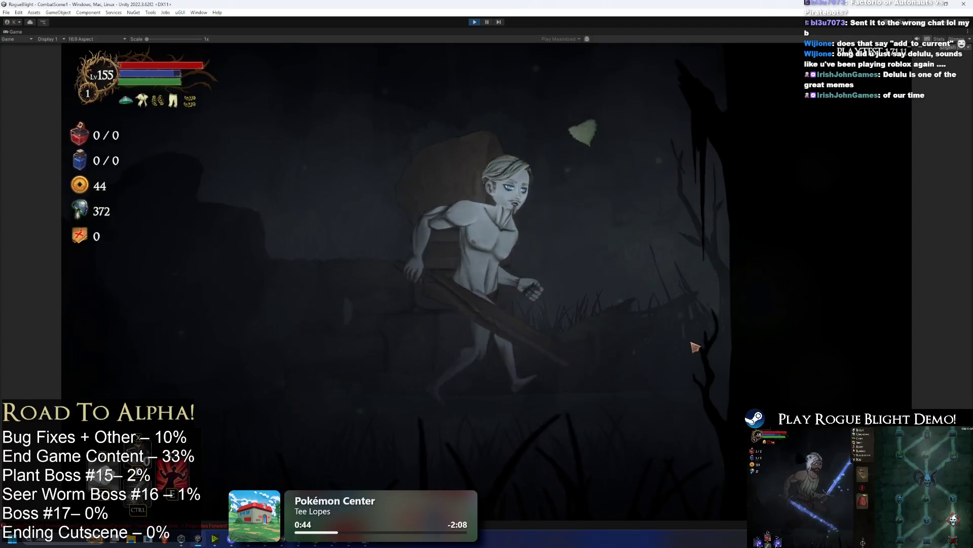
{"action": "key", "text": "d"}
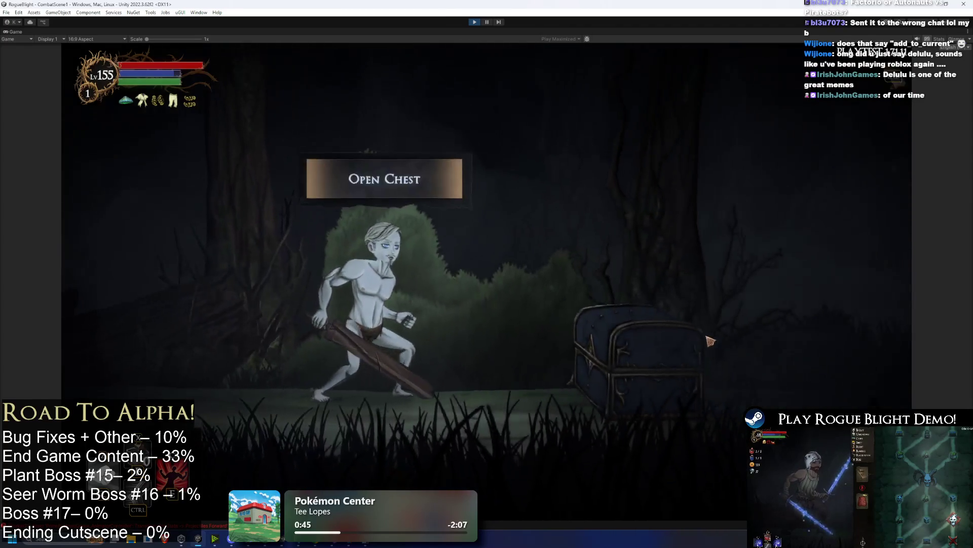
{"action": "key", "text": "e"}
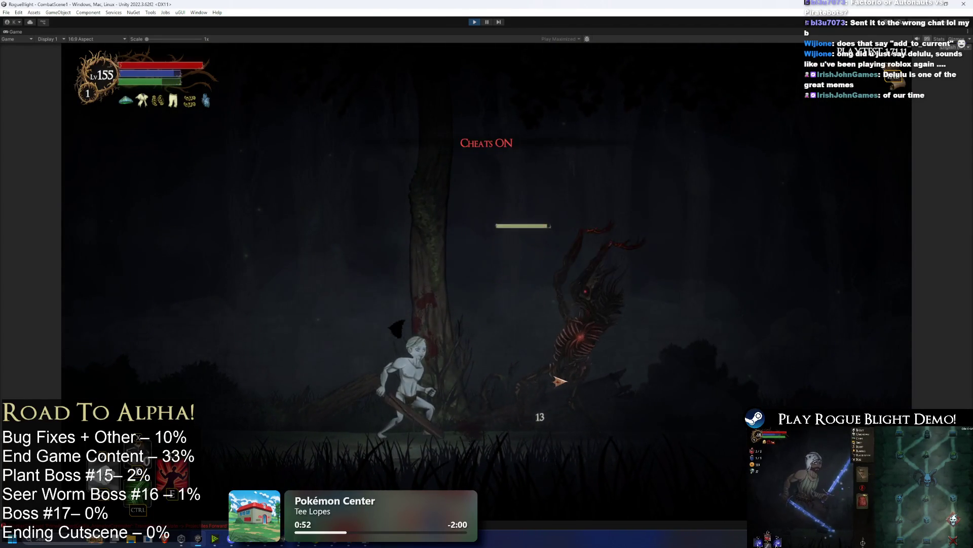
{"action": "left_click", "coordinate": [385, 404]}
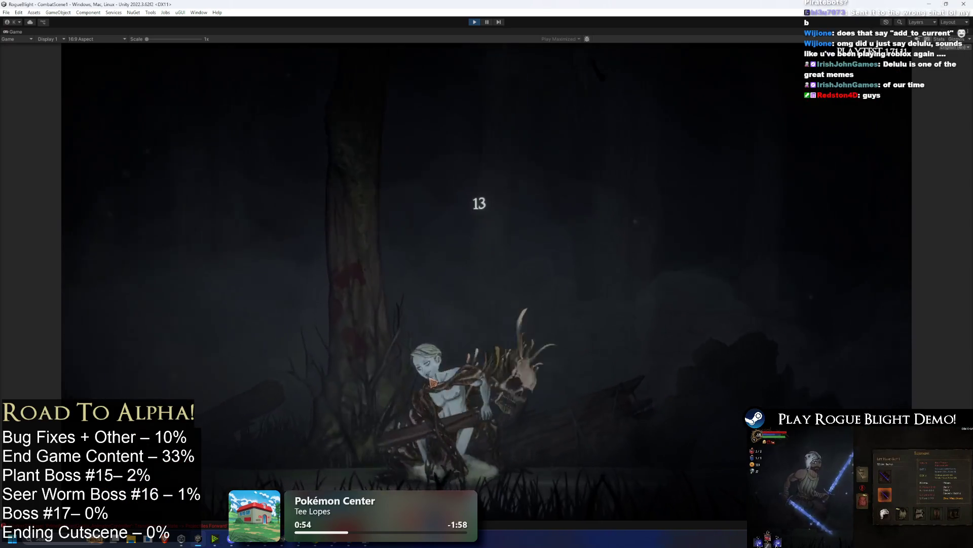
{"action": "key", "text": "space"}
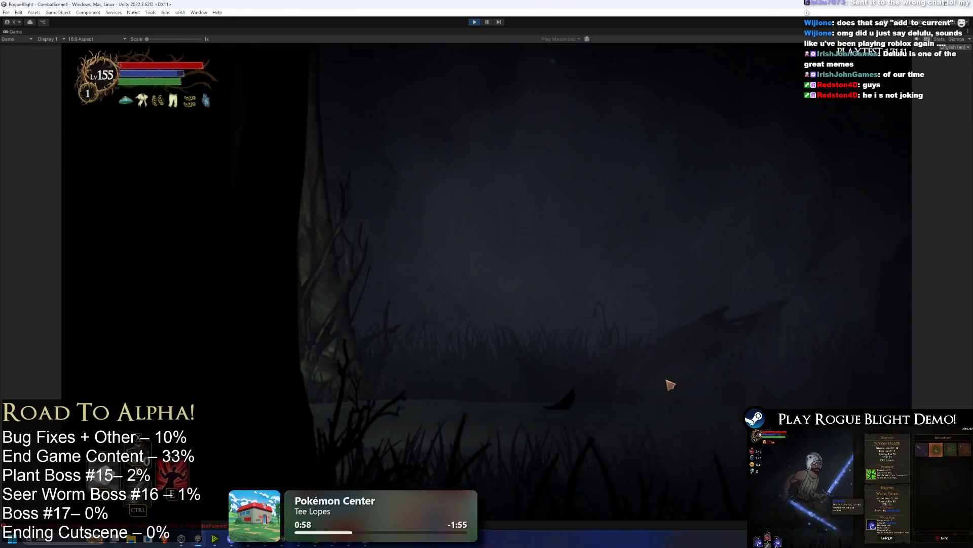
{"action": "left_click", "coordinate": [679, 391]}
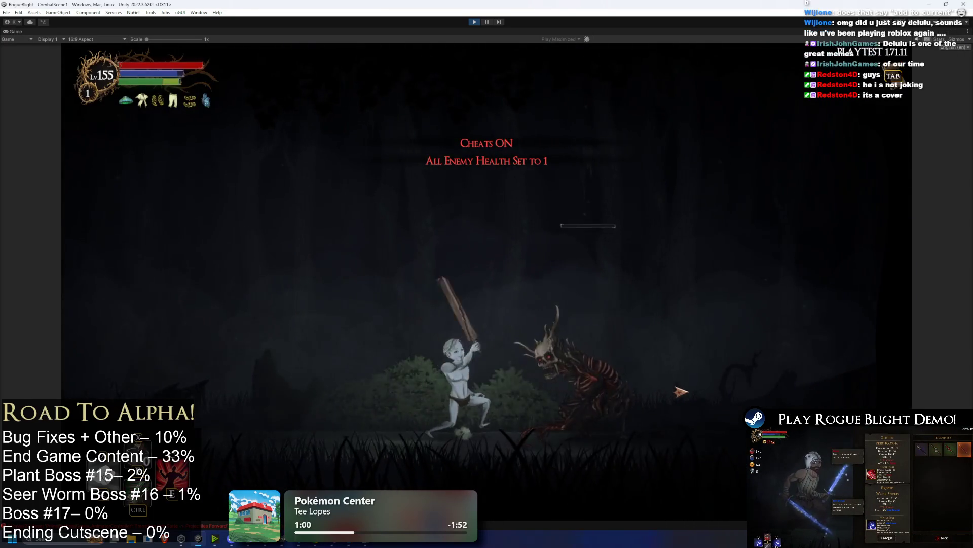
{"action": "key", "text": "space"}
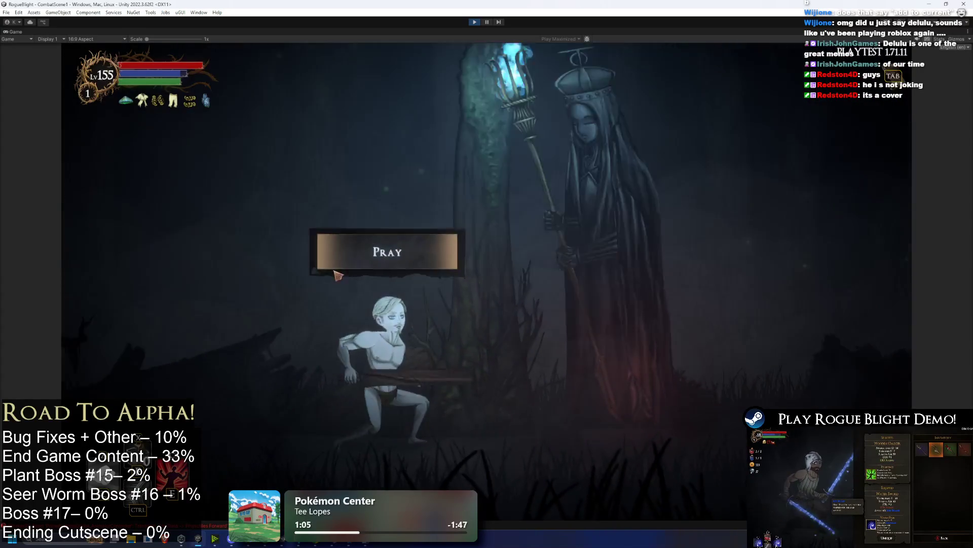
Step: Pray for the Bonus Health boost and glance at the forest map
{"action": "left_click", "coordinate": [337, 268]}
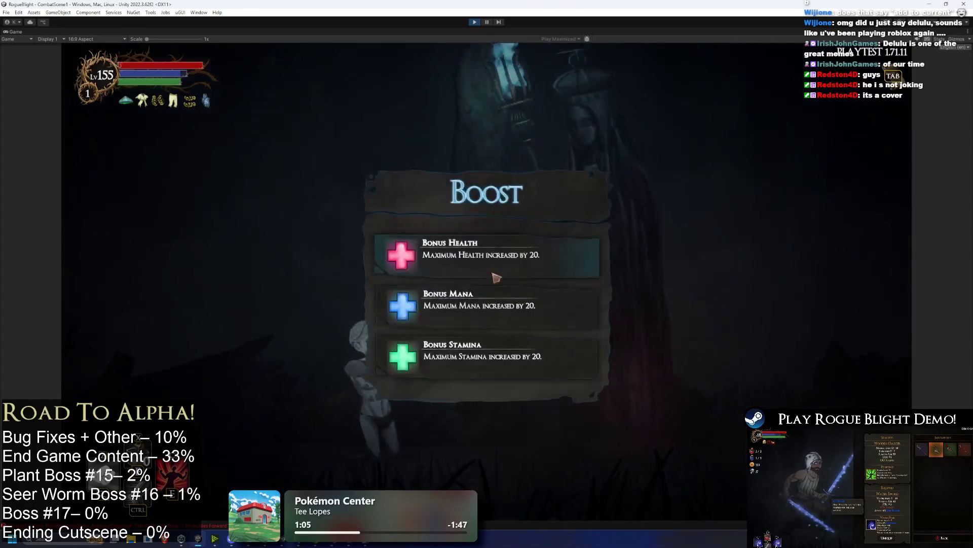
{"action": "left_click", "coordinate": [591, 270]}
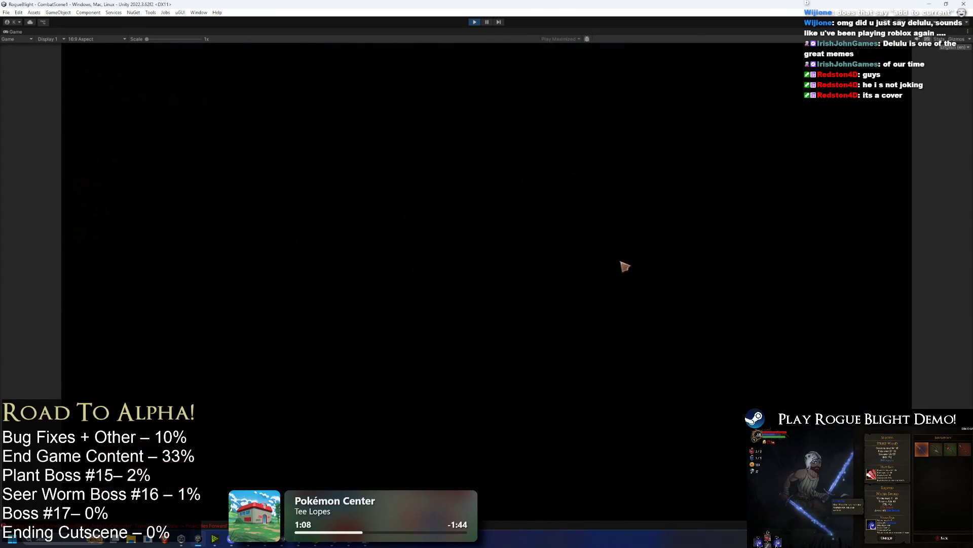
{"action": "key", "text": "Tab"}
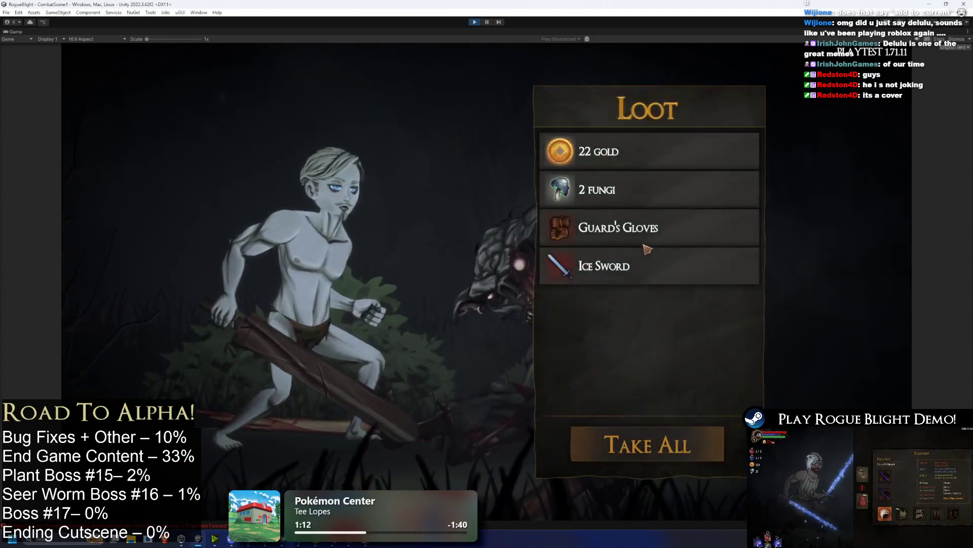
{"action": "key", "text": "Tab"}
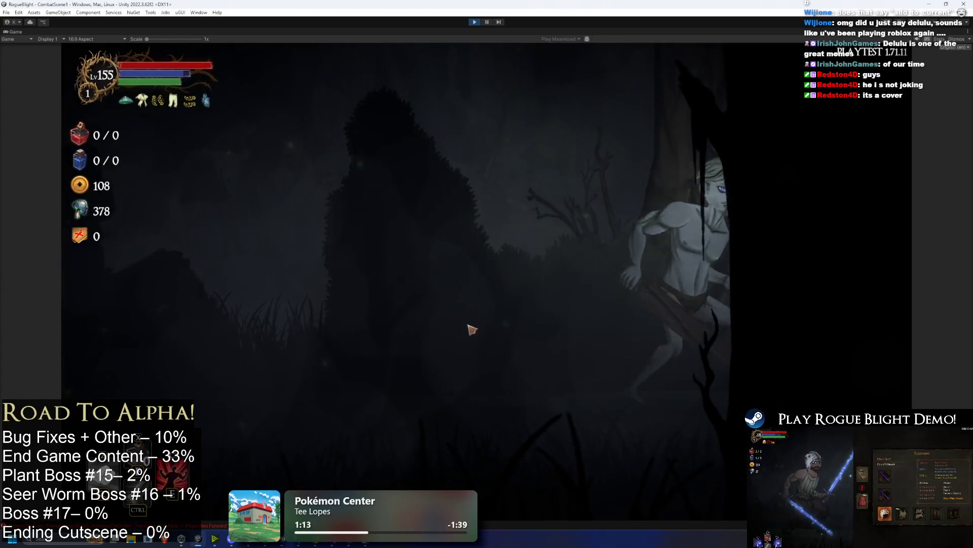
{"action": "key", "text": "ctrl"}
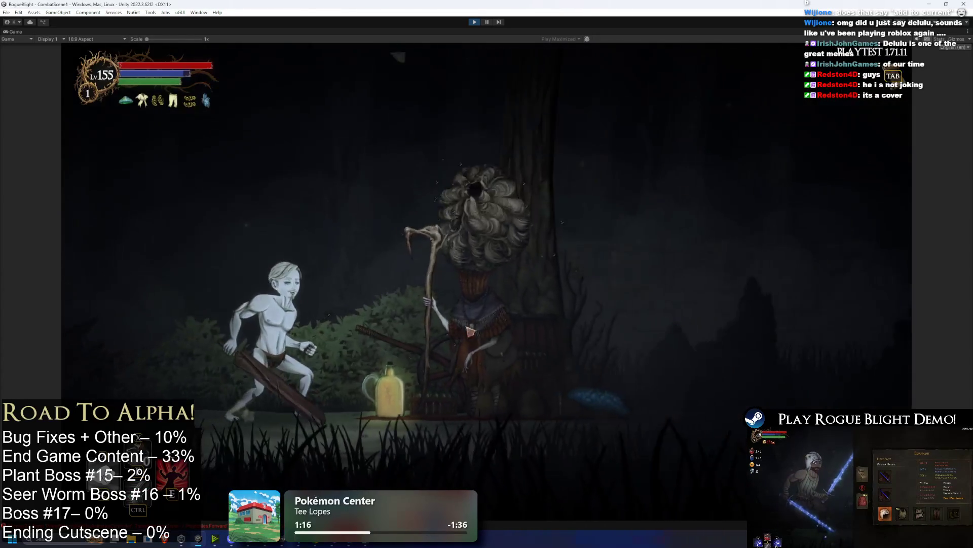
Step: Pass through the shop, walk right and loot the 7 fungi from the chest
{"action": "key", "text": "Tab"}
{"action": "left_click", "coordinate": [611, 468]}
{"action": "key", "text": "Tab"}
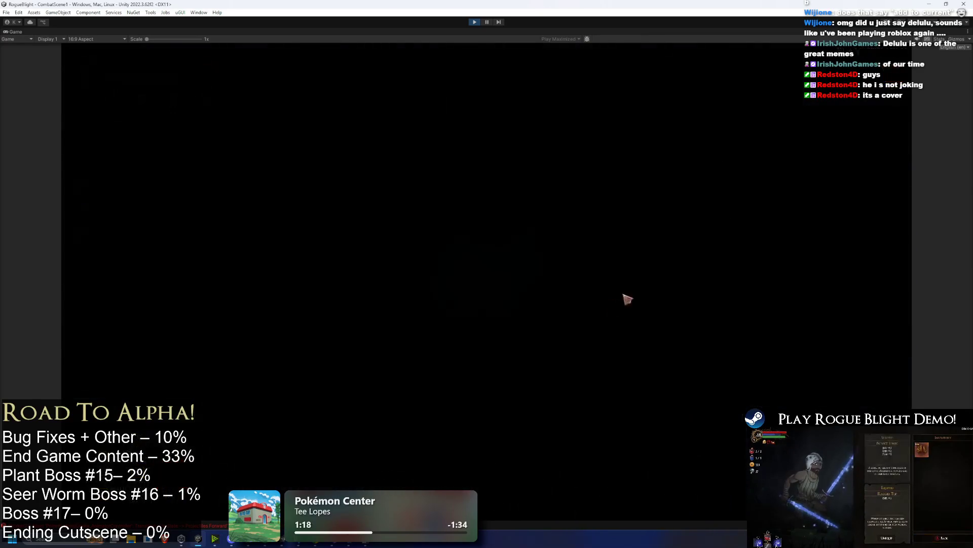
{"action": "key", "text": "Tab"}
{"action": "key", "text": "d"}
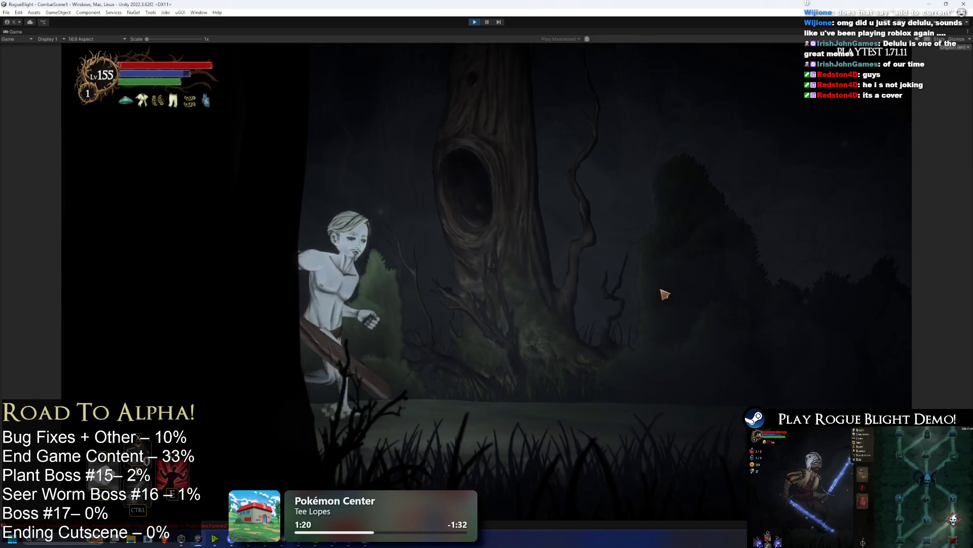
{"action": "left_click", "coordinate": [401, 147]}
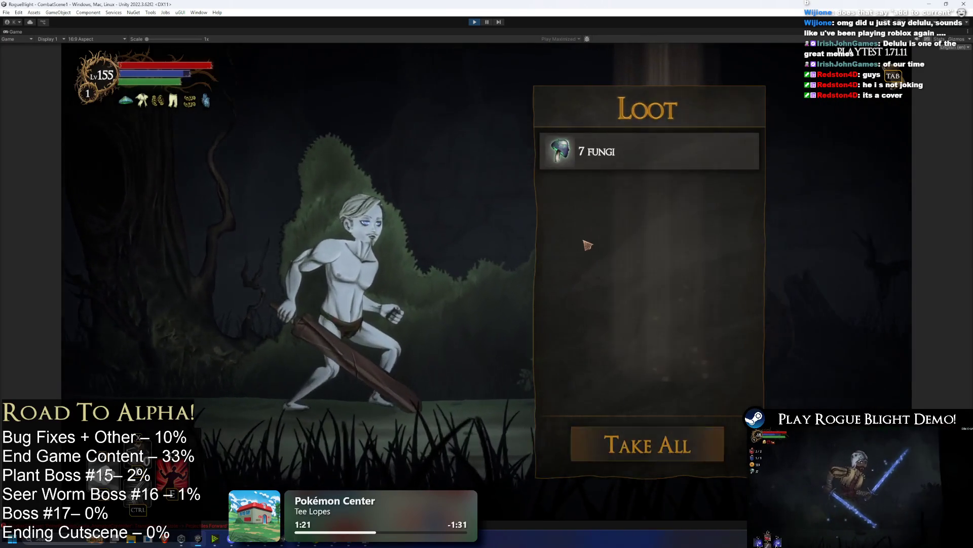
{"action": "key", "text": "Tab"}
{"action": "key", "text": "Tab"}
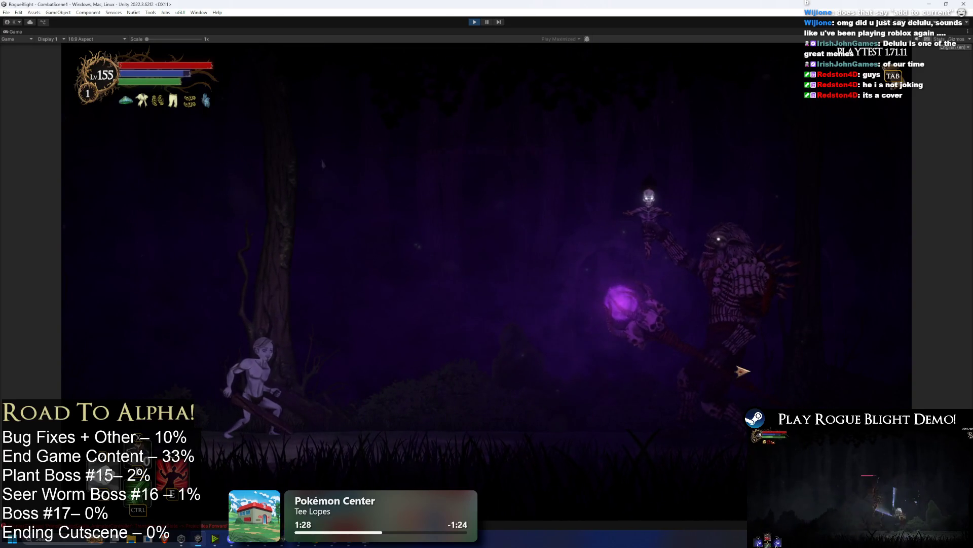
Step: Pause the game and search the Project panel for the Elder Shaman assets
{"action": "left_click", "coordinate": [488, 23]}
{"action": "type", "text": "elder sha"}
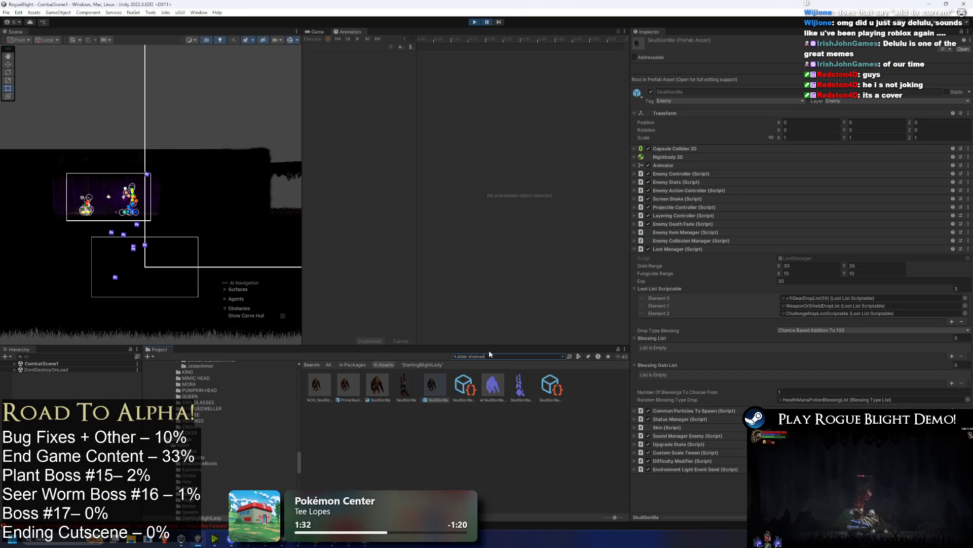
{"action": "type", "text": "man"}
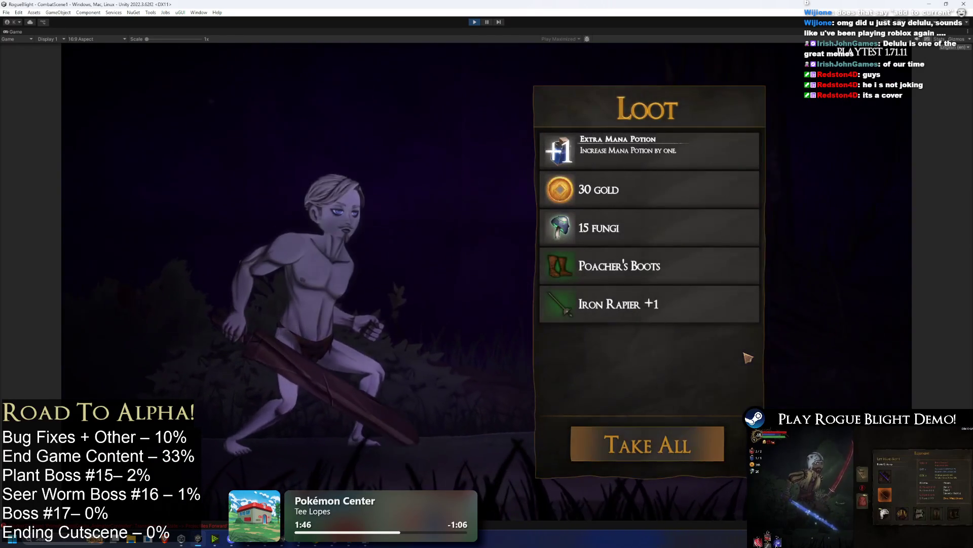
Step: Take all the loot, abandon the run, and bring up the Head Slot screenshot
{"action": "left_click", "coordinate": [647, 444]}
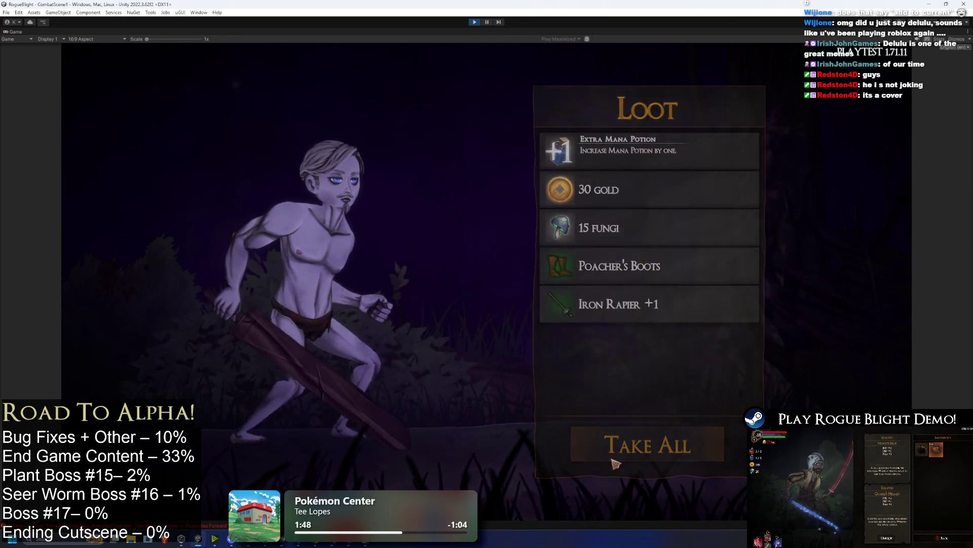
{"action": "key", "text": "Escape"}
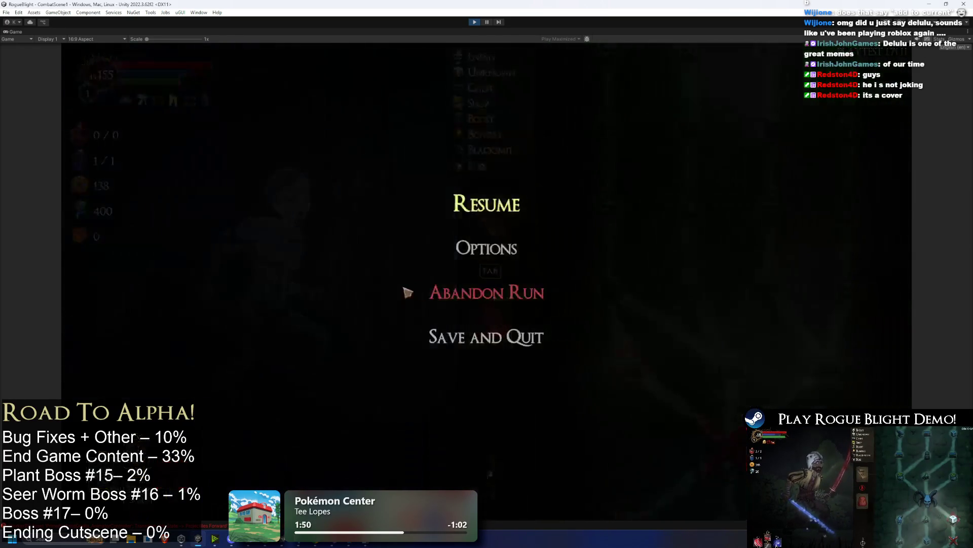
{"action": "left_click", "coordinate": [405, 292]}
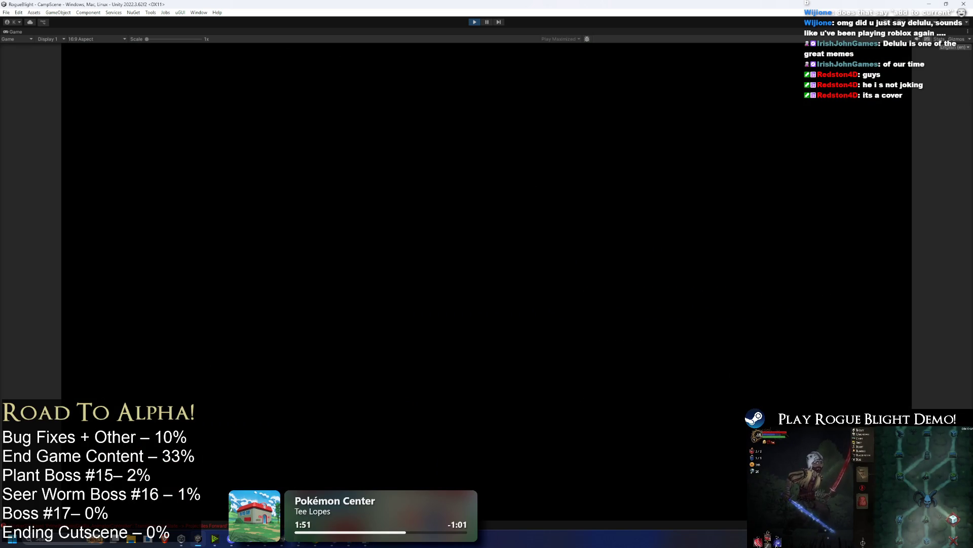
{"action": "key", "text": "alt+Tab"}
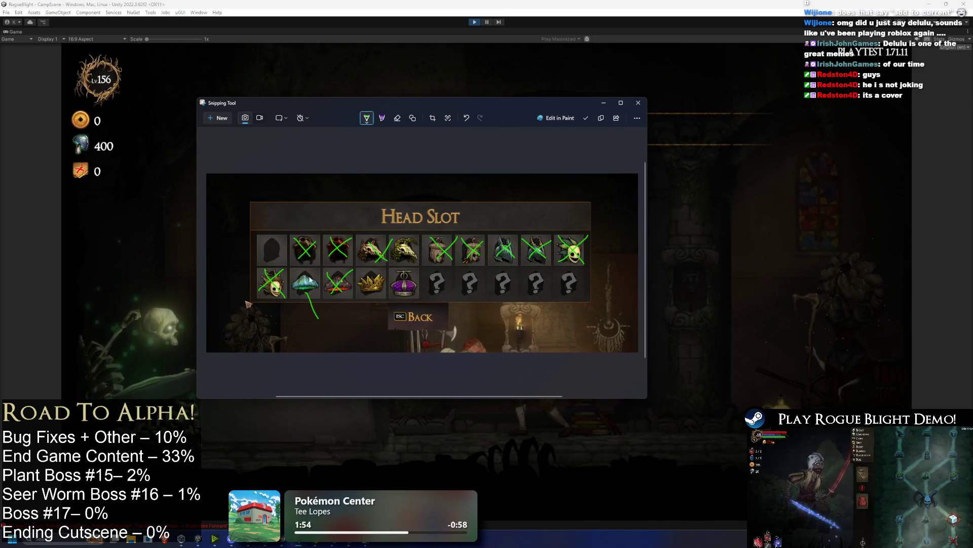
Step: Draw an X over the blue mushroom hat, undo the green helmet circles, and resize the window
{"action": "left_click_drag", "start_coordinate": [299, 275], "coordinate": [319, 298]}
{"action": "left_click_drag", "start_coordinate": [319, 274], "coordinate": [298, 299]}
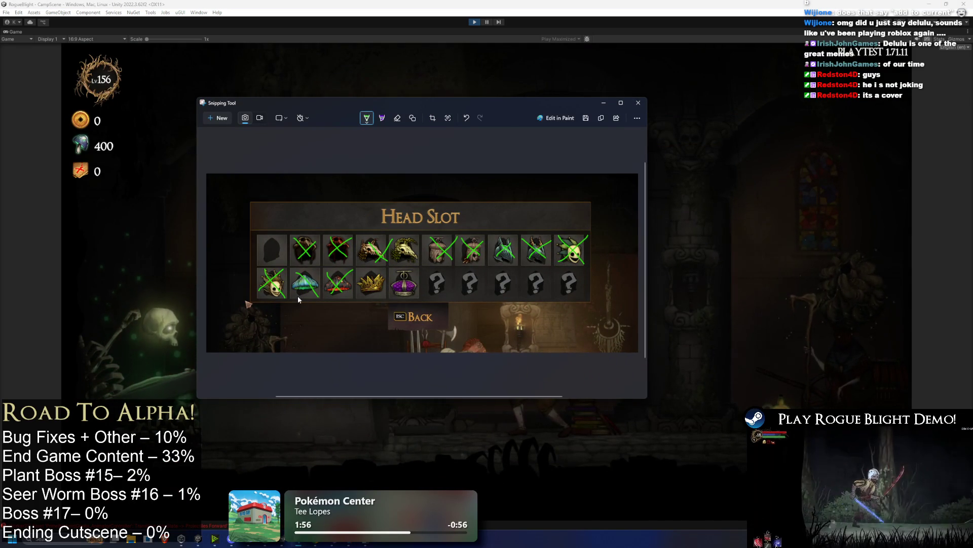
{"action": "left_click", "coordinate": [621, 102]}
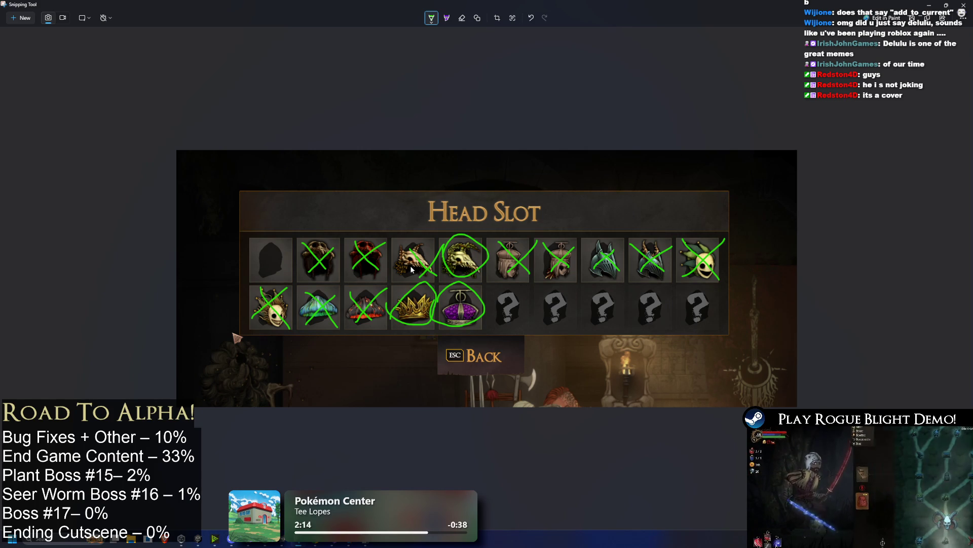
{"action": "key", "text": "ctrl+z"}
{"action": "key", "text": "ctrl+z"}
{"action": "key", "text": "ctrl+z"}
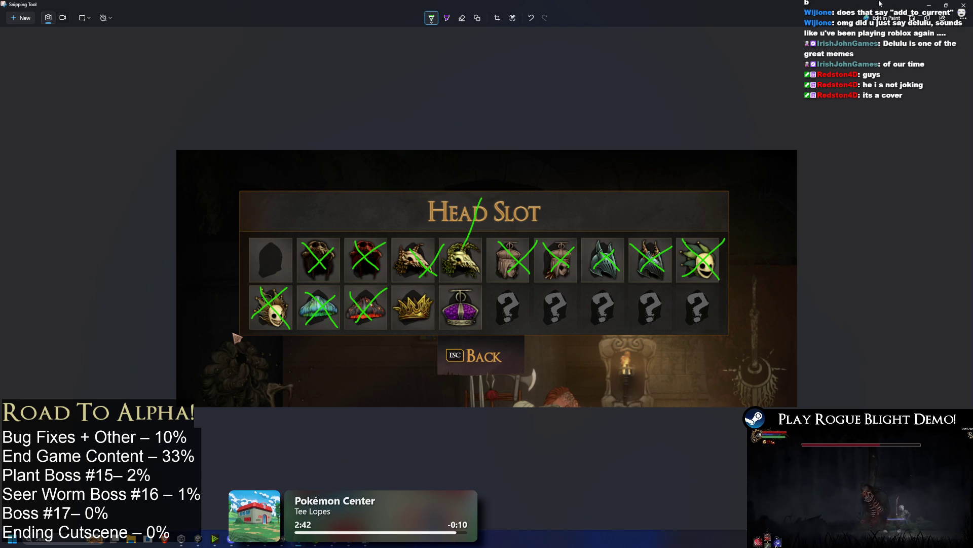
{"action": "mouse_move", "coordinate": [880, 4]}
{"action": "left_mouse_down"}
{"action": "mouse_move", "coordinate": [692, 90]}
{"action": "mouse_move", "coordinate": [448, 159]}
{"action": "left_mouse_up"}
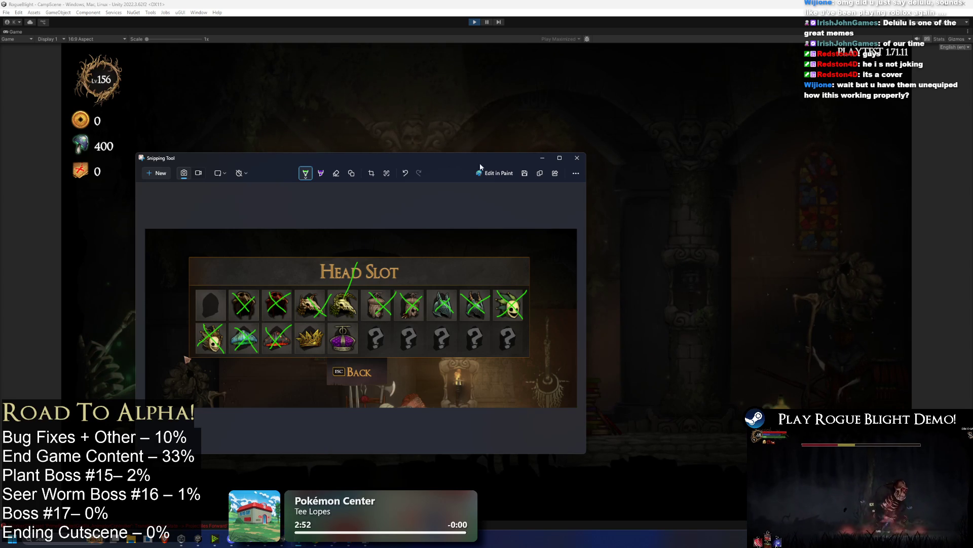
Step: Maximize the screenshot window, return to the game and walk right toward Kali
{"action": "left_click", "coordinate": [560, 158]}
{"action": "key", "text": "alt+Tab"}
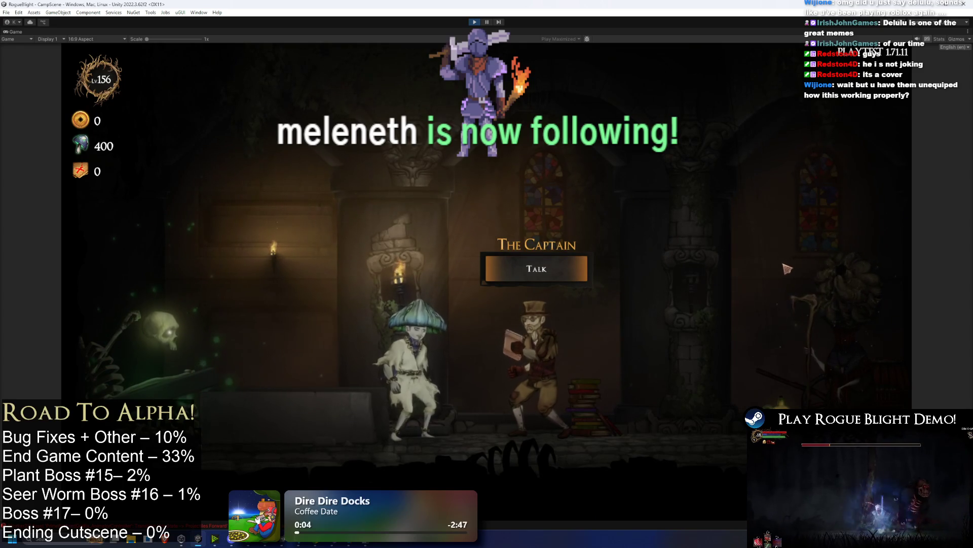
{"action": "key", "text": "d"}
{"action": "key", "text": "d"}
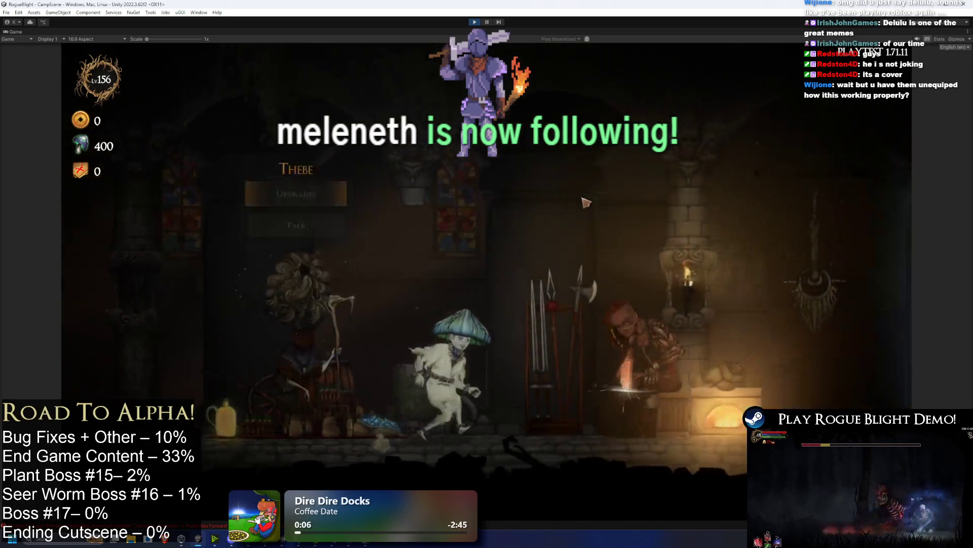
Step: In Kali's Starting Gear head slot, review the Consumed Jester's Hat and equip Queen's Crown
{"action": "left_click", "coordinate": [506, 226]}
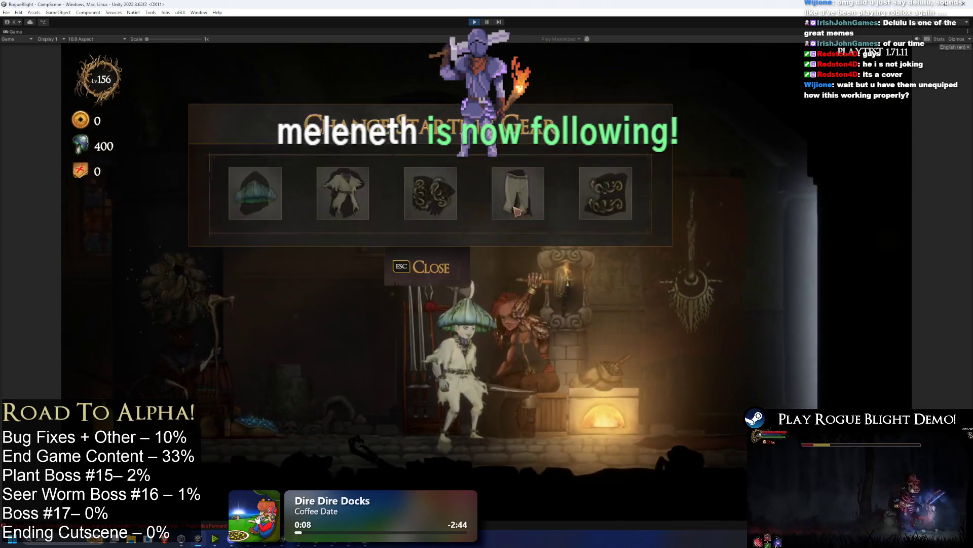
{"action": "left_click", "coordinate": [253, 192]}
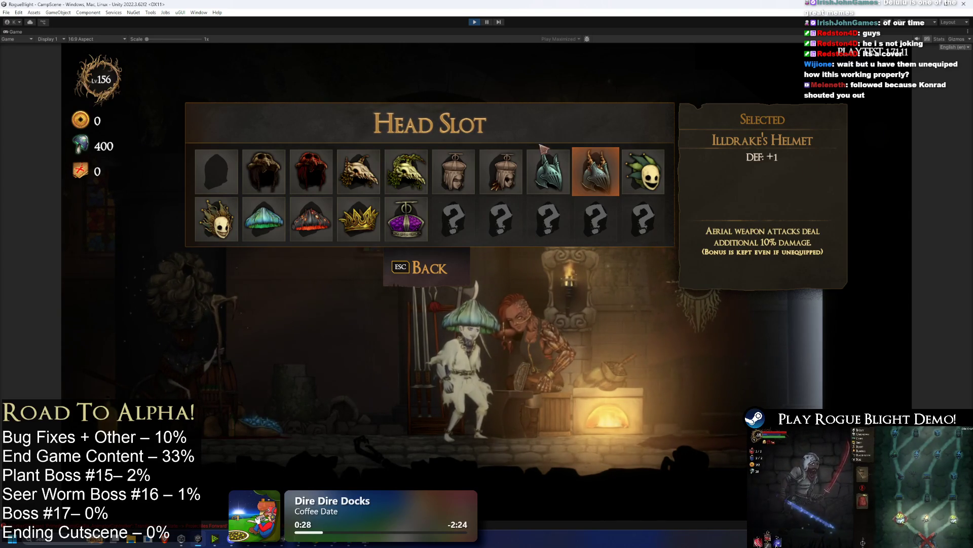
{"action": "left_click", "coordinate": [216, 219]}
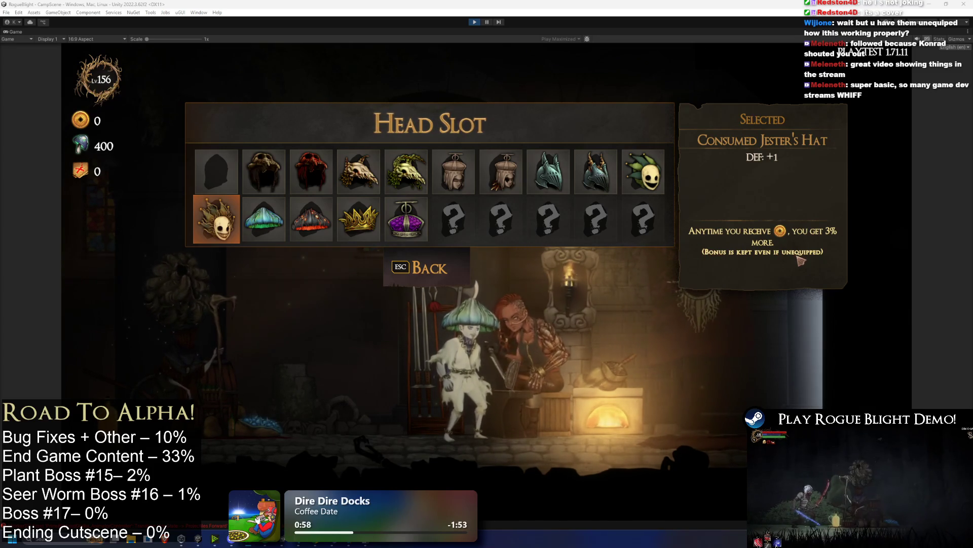
{"action": "left_click", "coordinate": [764, 352]}
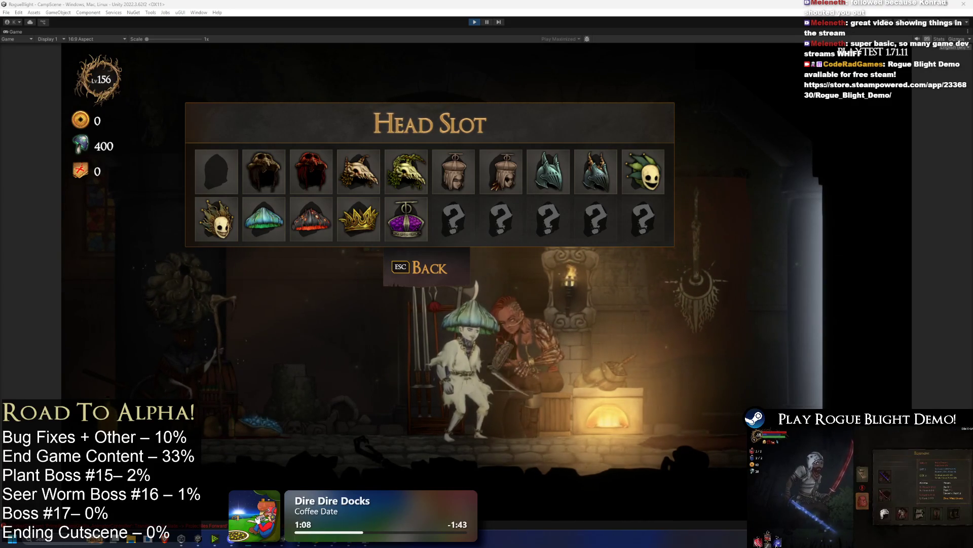
{"action": "left_click", "coordinate": [406, 220]}
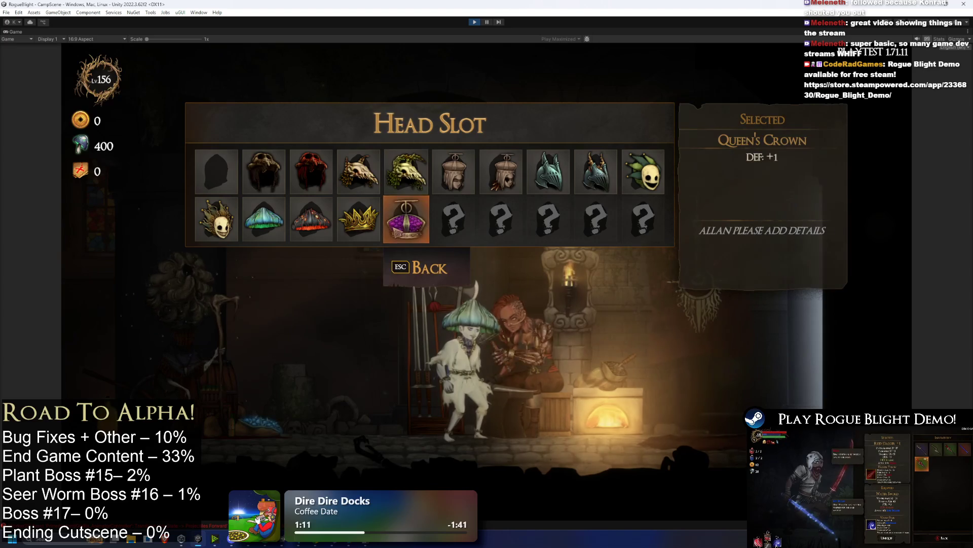
{"action": "left_click", "coordinate": [406, 219]}
{"action": "key", "text": "Escape"}
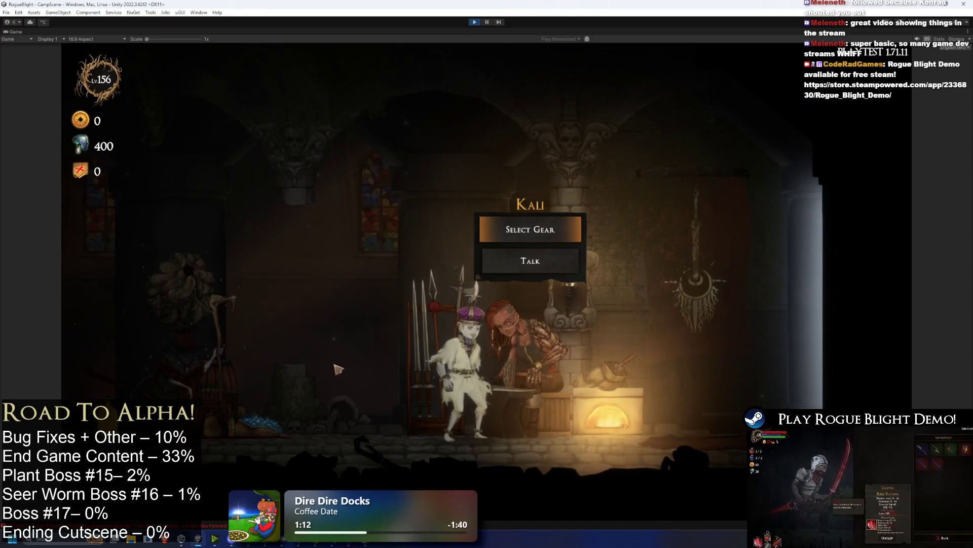
Step: Read the fungi-bonus hat notes in Paint, then switch back toward the Head Slot capture
{"action": "key", "text": "alt+Tab"}
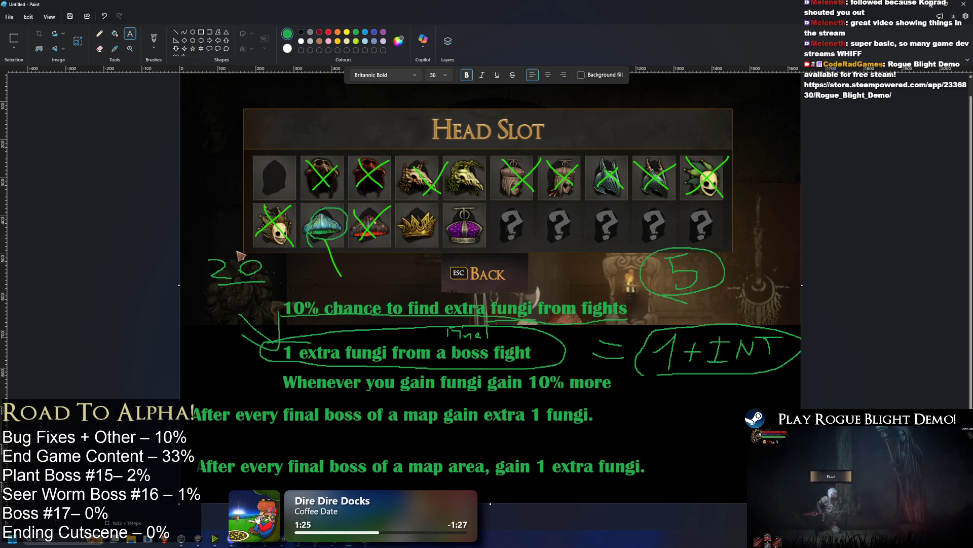
{"action": "key", "text": "alt+Tab"}
{"action": "key", "text": "alt+Tab"}
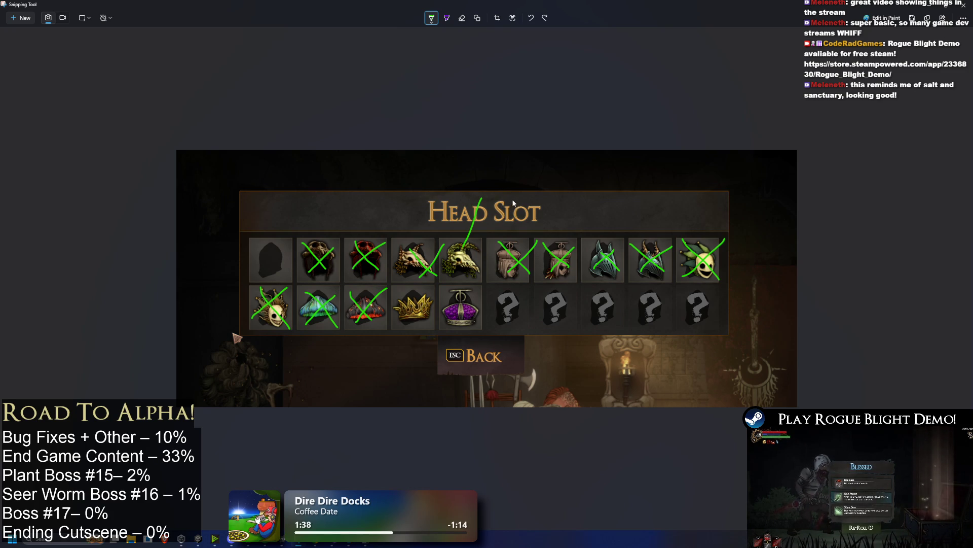
Step: Undo the stray green stroke over the Head Slot title and golden skull helm
{"action": "key", "text": "ctrl+z"}
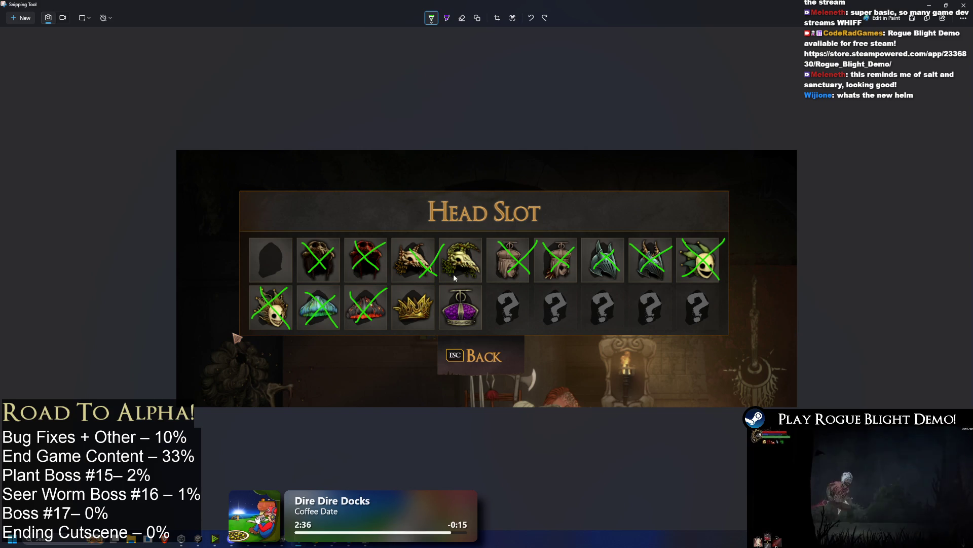
Step: Replace the skull helm's check mark with a green line leading up above the panel
{"action": "left_click_drag", "start_coordinate": [453, 279], "coordinate": [476, 252]}
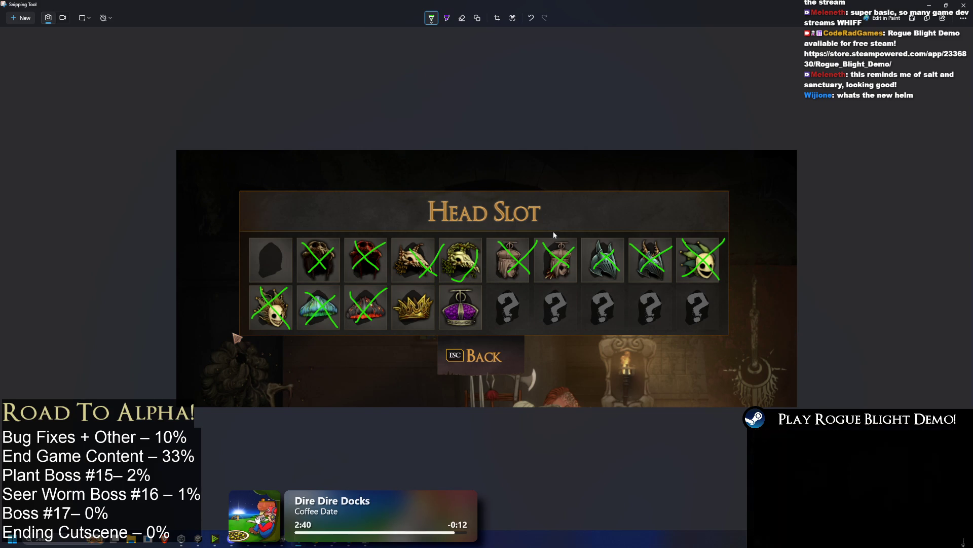
{"action": "key", "text": "ctrl+z"}
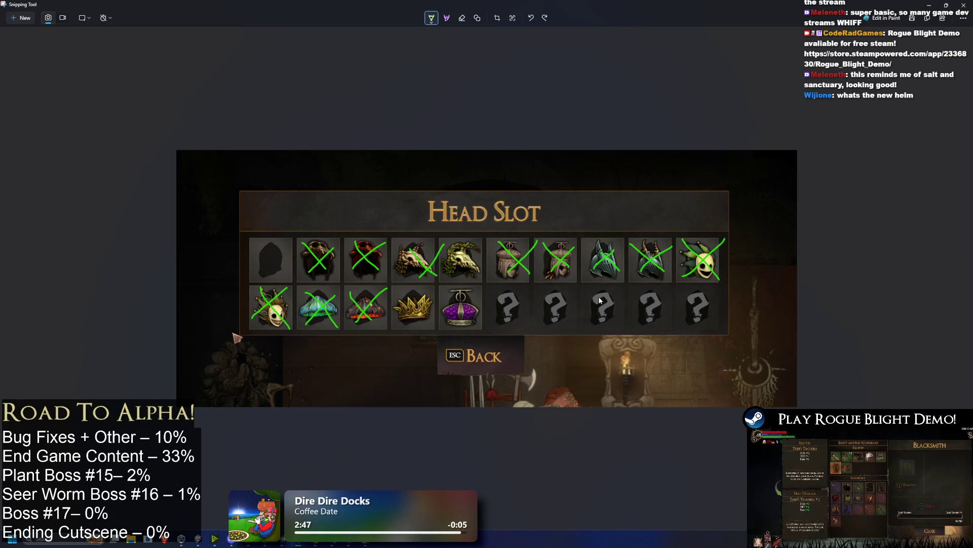
{"action": "left_click_drag", "start_coordinate": [472, 249], "coordinate": [460, 177]}
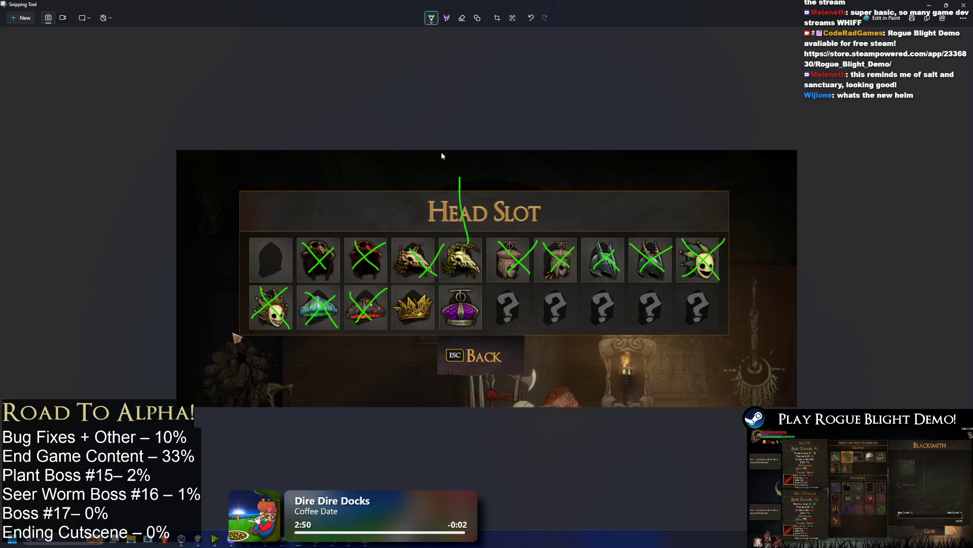
Step: Handwrite and underline the note '1 Phis DMG + Poison' above the skull helm
{"action": "mouse_move", "coordinate": [434, 162]}
{"action": "left_mouse_down"}
{"action": "mouse_move", "coordinate": [450, 152]}
{"action": "mouse_move", "coordinate": [447, 174]}
{"action": "mouse_move", "coordinate": [474, 168]}
{"action": "mouse_move", "coordinate": [474, 180]}
{"action": "left_mouse_up"}
{"action": "mouse_move", "coordinate": [495, 151]}
{"action": "left_mouse_down"}
{"action": "mouse_move", "coordinate": [491, 175]}
{"action": "mouse_move", "coordinate": [526, 180]}
{"action": "left_mouse_up"}
{"action": "mouse_move", "coordinate": [541, 161]}
{"action": "left_mouse_down"}
{"action": "mouse_move", "coordinate": [546, 179]}
{"action": "mouse_move", "coordinate": [557, 162]}
{"action": "mouse_move", "coordinate": [619, 170]}
{"action": "left_mouse_up"}
{"action": "key", "text": "ctrl+z"}
{"action": "key", "text": "ctrl+z"}
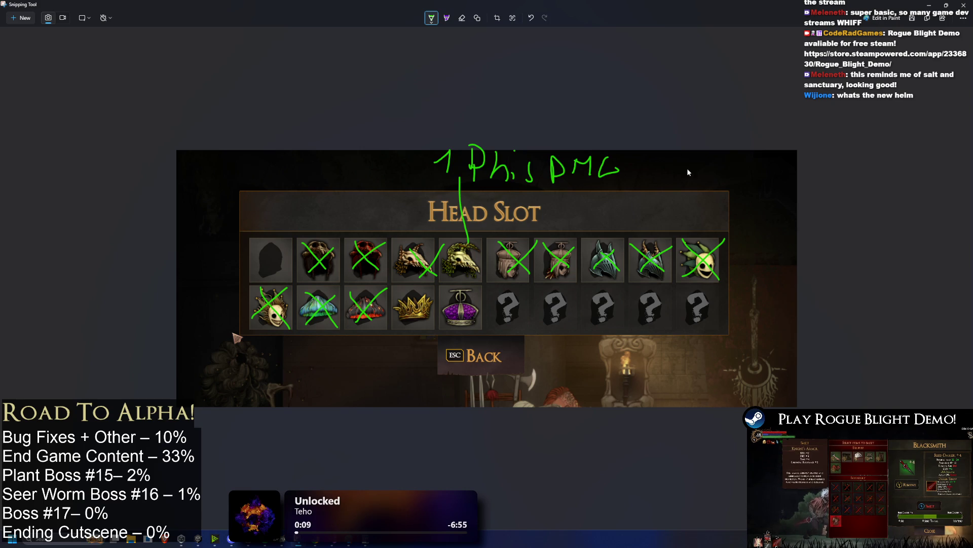
{"action": "mouse_move", "coordinate": [684, 160]}
{"action": "left_mouse_down"}
{"action": "mouse_move", "coordinate": [682, 180]}
{"action": "mouse_move", "coordinate": [730, 184]}
{"action": "mouse_move", "coordinate": [770, 170]}
{"action": "left_mouse_up"}
{"action": "left_click", "coordinate": [719, 160]}
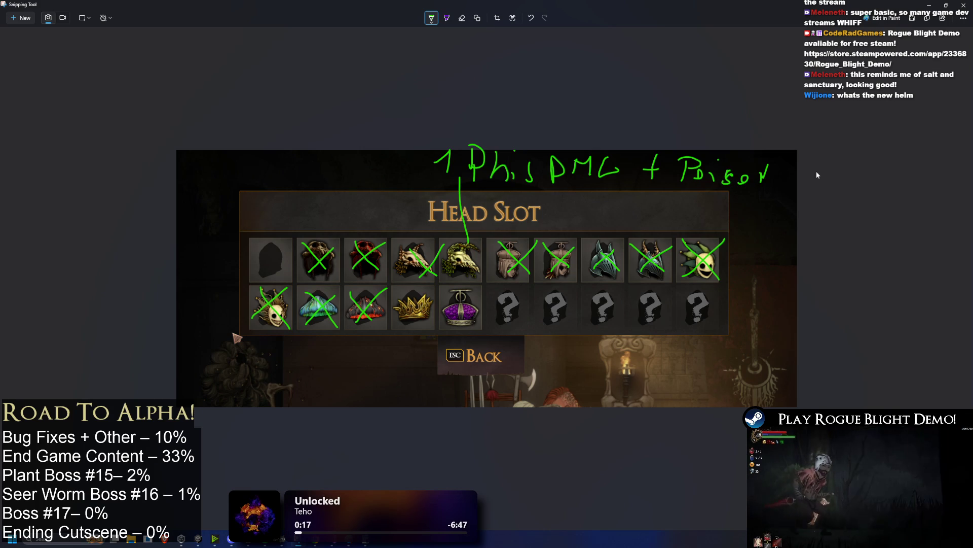
{"action": "left_click_drag", "start_coordinate": [420, 173], "coordinate": [778, 192]}
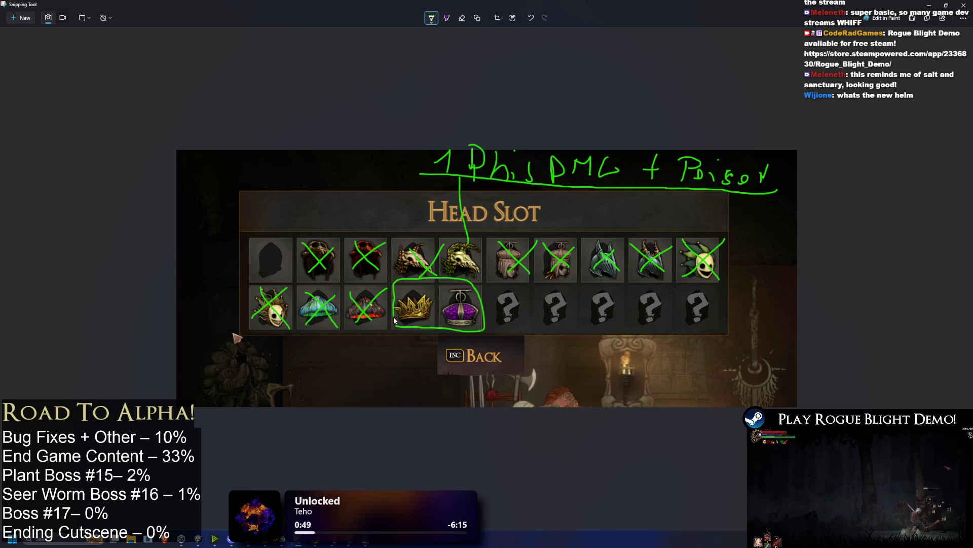
{"action": "key", "text": "ctrl+z"}
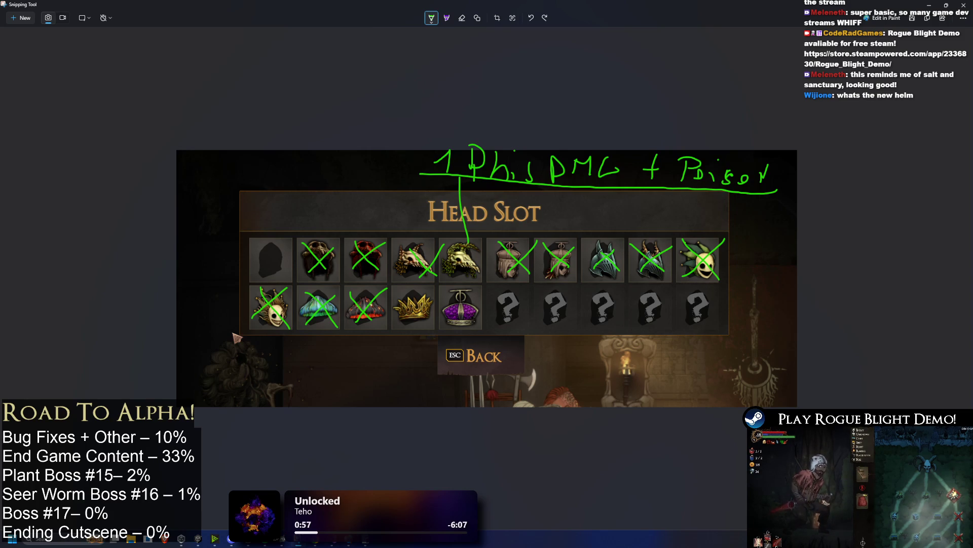
Step: Close the annotated Snipping Tool screenshot and return to the running game
{"action": "left_click", "coordinate": [965, 5]}
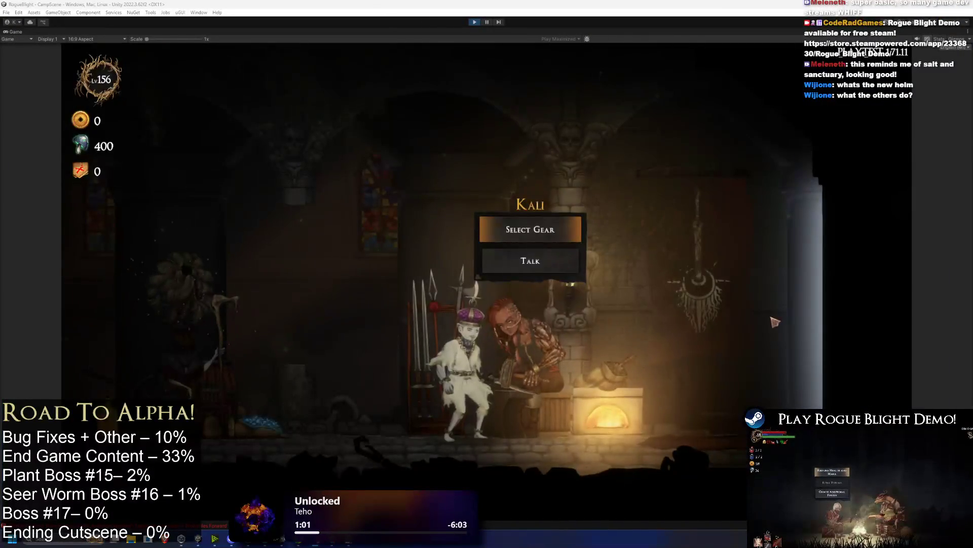
{"action": "key", "text": "Down"}
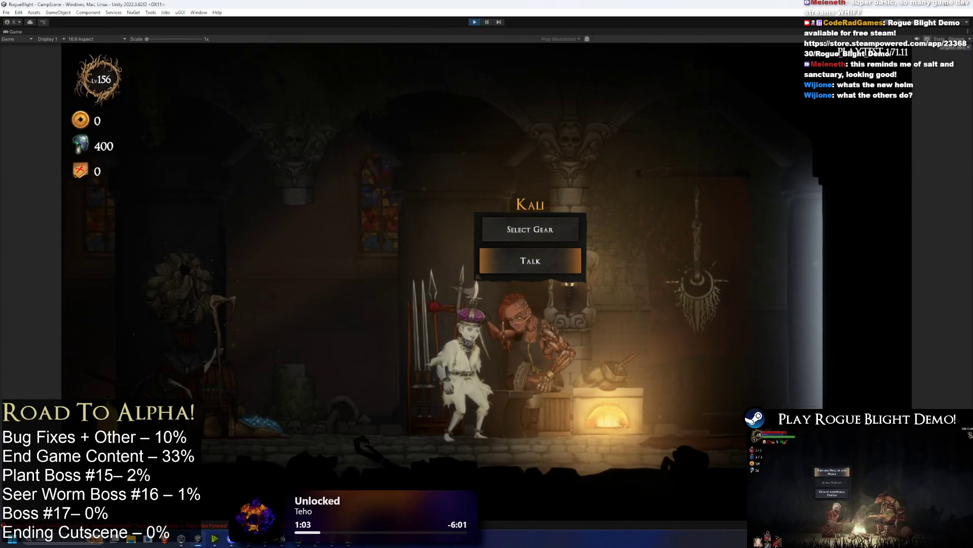
{"action": "key", "text": "super"}
{"action": "key", "text": "Escape"}
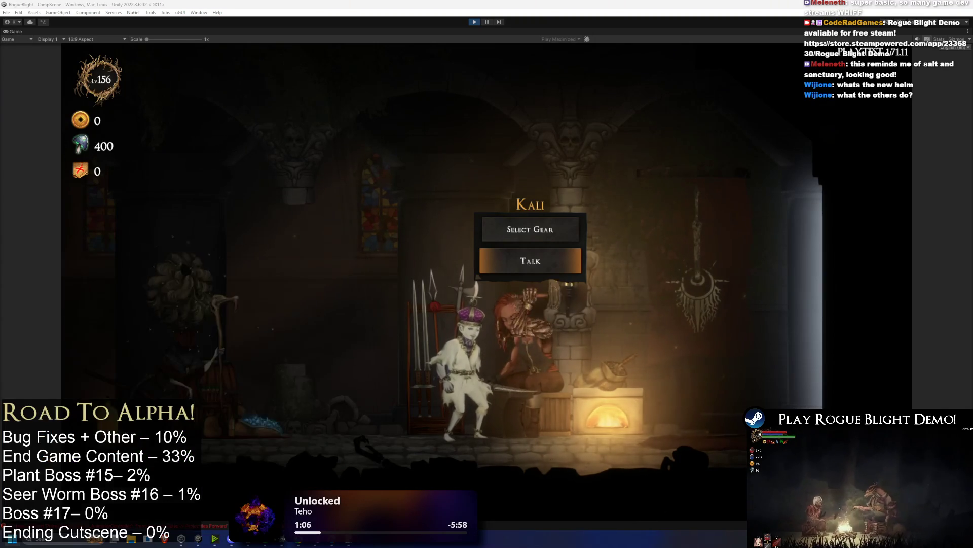
Step: Open Kali's Select Gear choices and bring up the Head Slot gear grid
{"action": "key", "text": "Up"}
{"action": "key", "text": "Return"}
{"action": "left_click", "coordinate": [263, 195]}
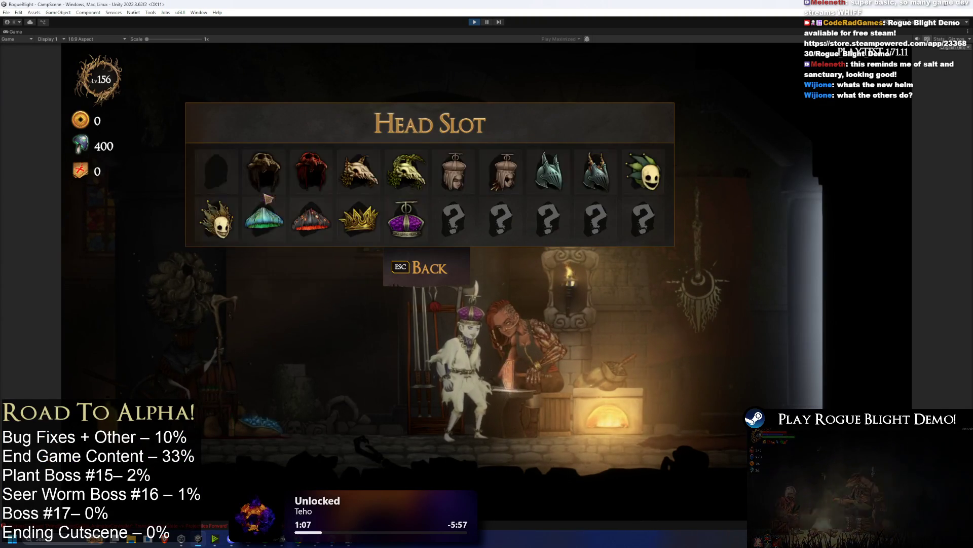
{"action": "mouse_move", "coordinate": [330, 172]}
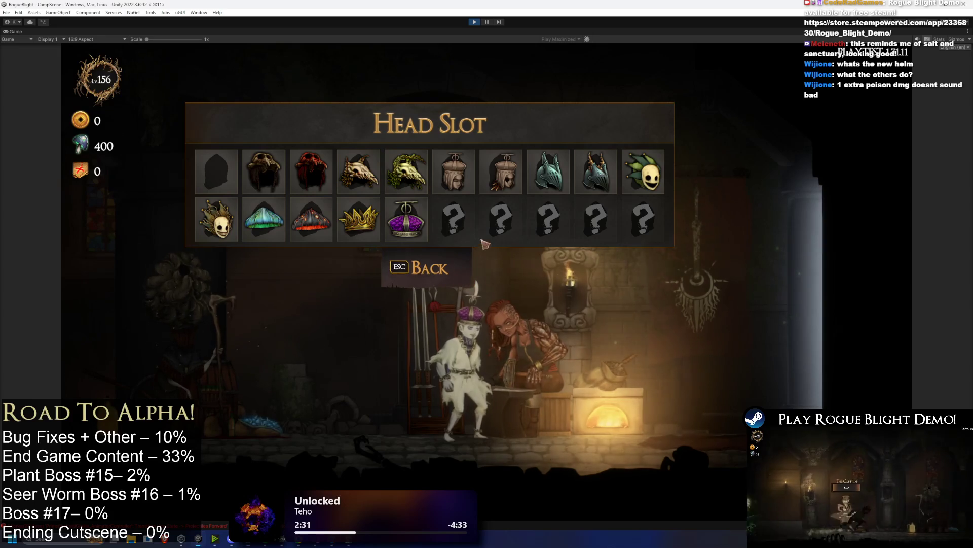
Step: Read the info boxes of two Head Slot helms, then bring up Windows search
{"action": "mouse_move", "coordinate": [408, 183]}
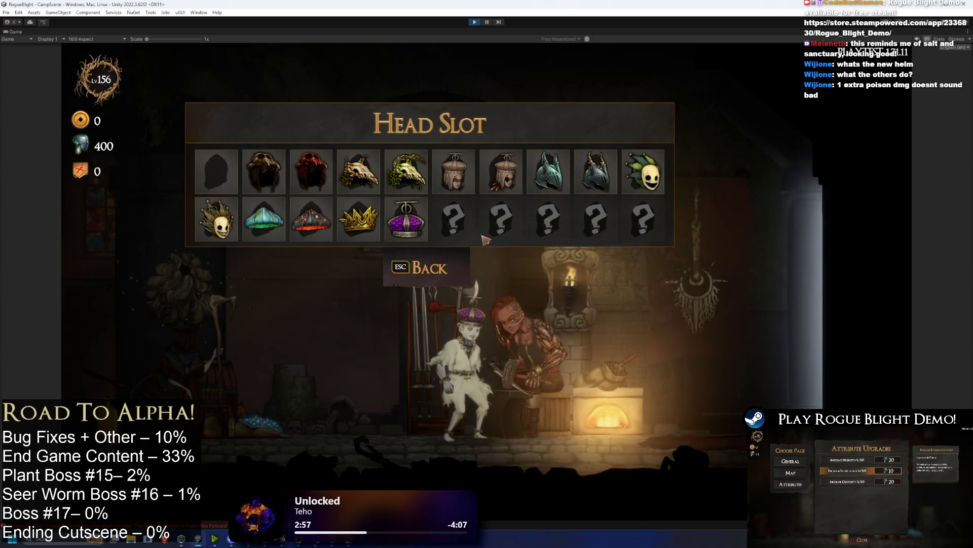
{"action": "mouse_move", "coordinate": [375, 231]}
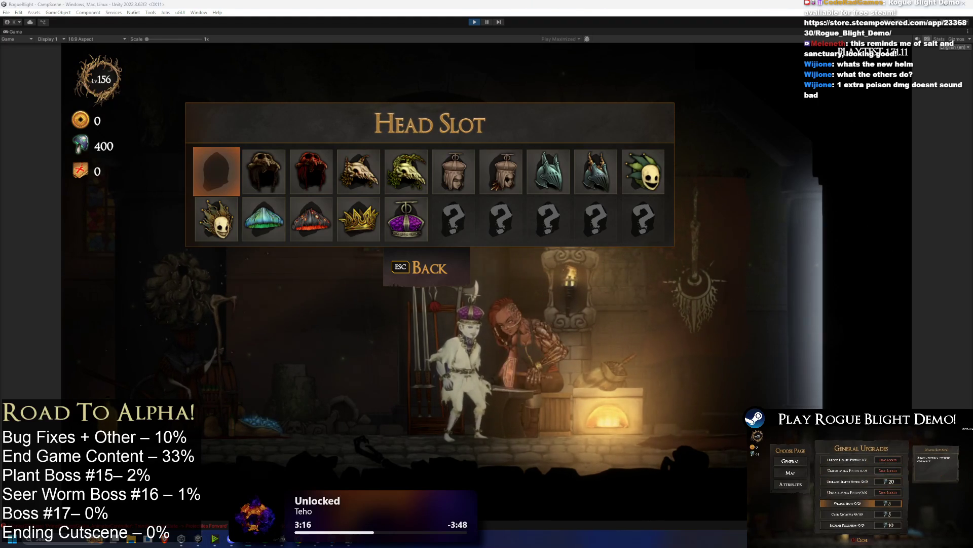
{"action": "key", "text": "super"}
Step: Launch Google Chrome from search and buy Increase Perception up to 2/5
{"action": "type", "text": "chrome"}
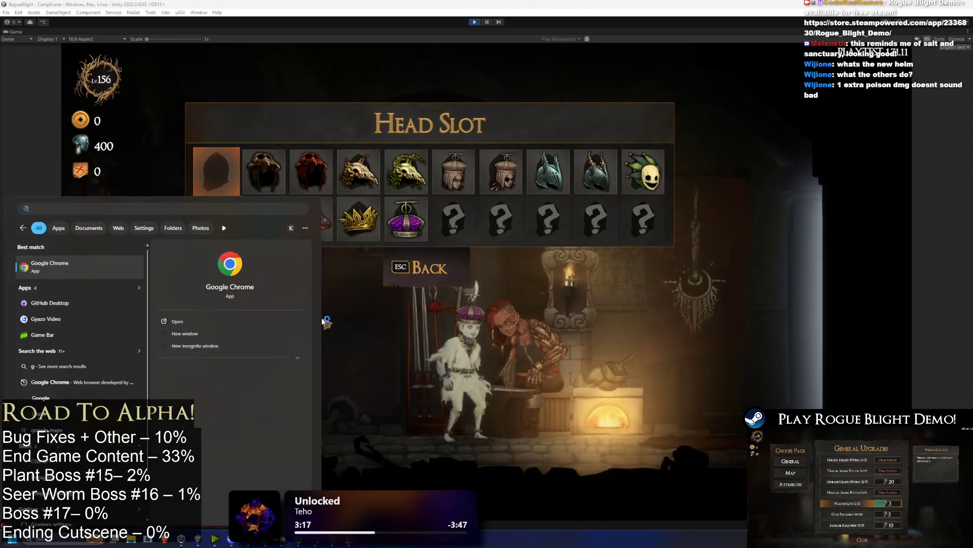
{"action": "key", "text": "Return"}
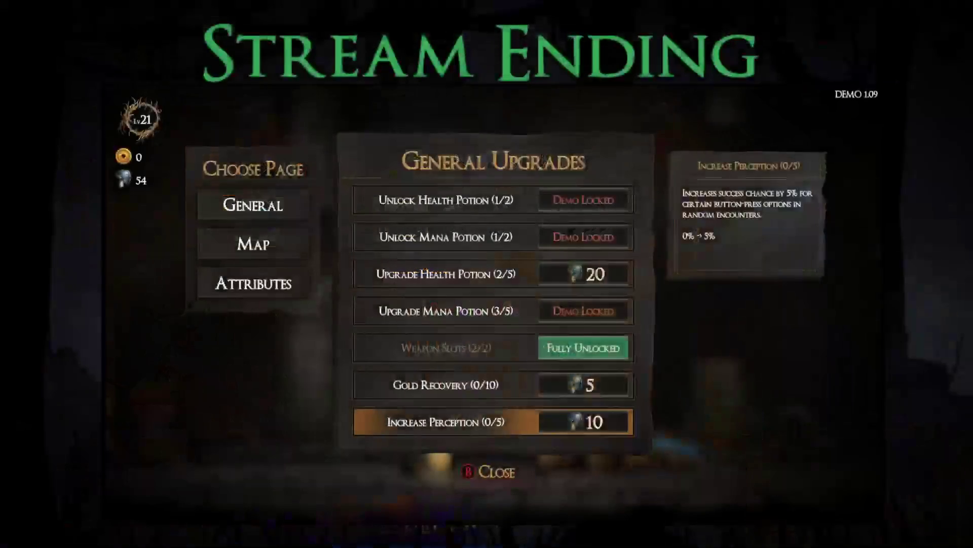
{"action": "key", "text": "Return"}
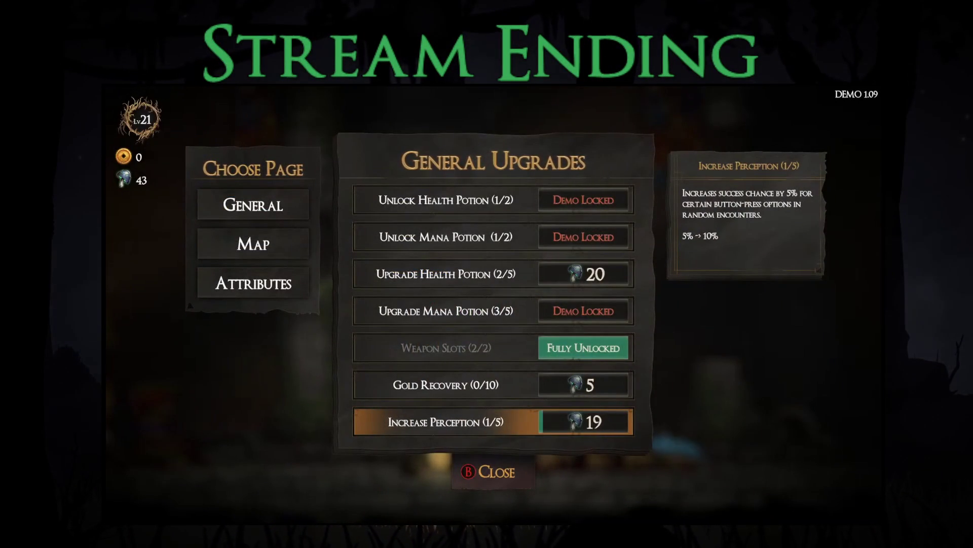
{"action": "key", "text": "Return"}
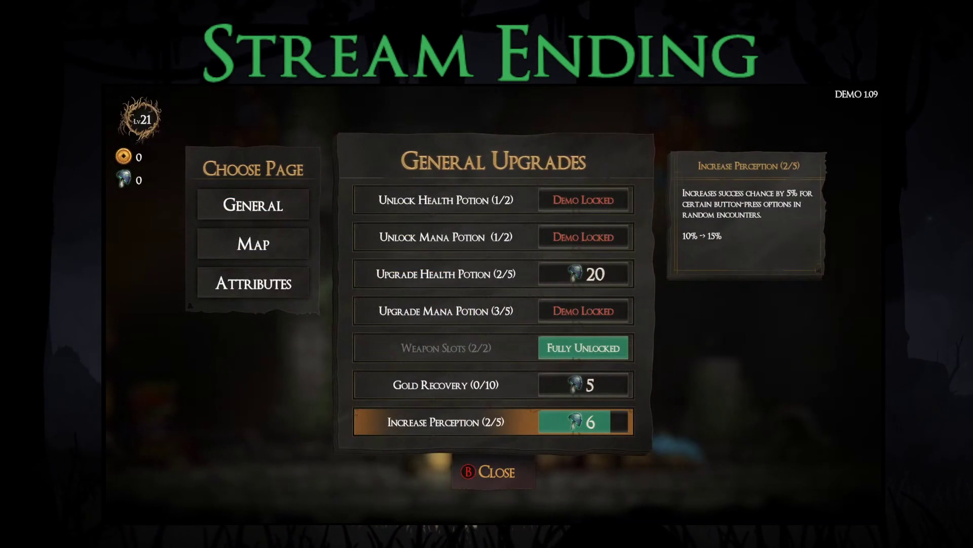
{"action": "key", "text": "Escape"}
Step: Equip the new legs gear through Select Gear and open map selection
{"action": "key", "text": "Right"}
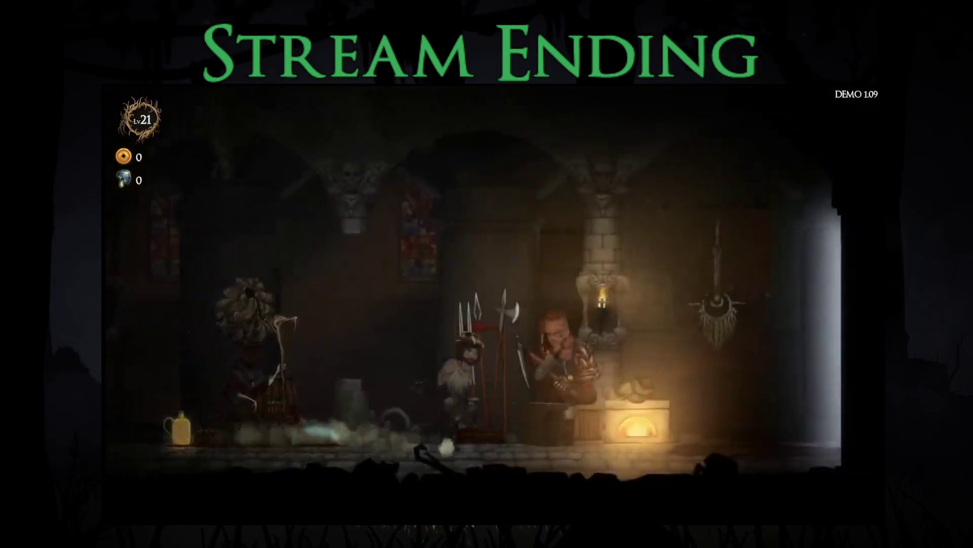
{"action": "key", "text": "Return"}
{"action": "key", "text": "Right"}
{"action": "key", "text": "Right"}
{"action": "key", "text": "Right"}
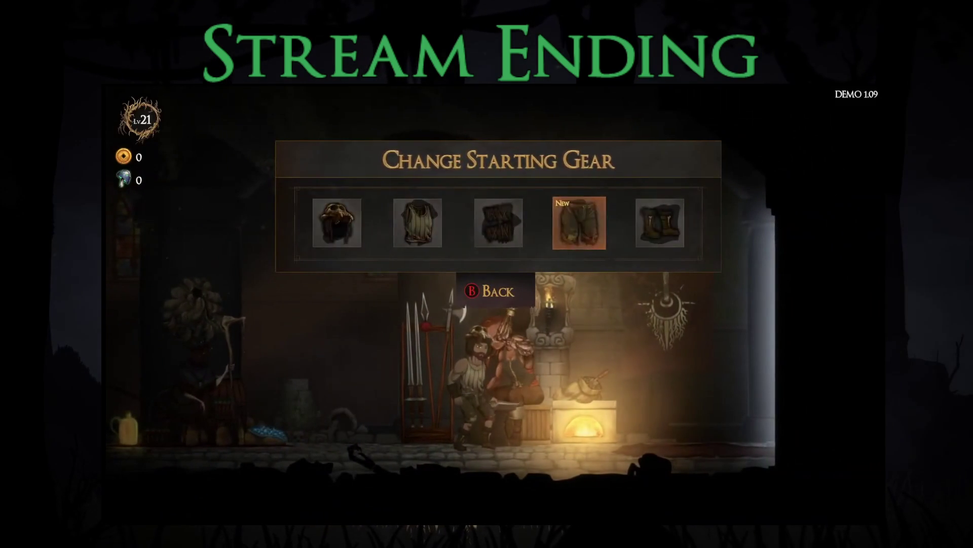
{"action": "key", "text": "Return"}
{"action": "key", "text": "Right"}
{"action": "key", "text": "Return"}
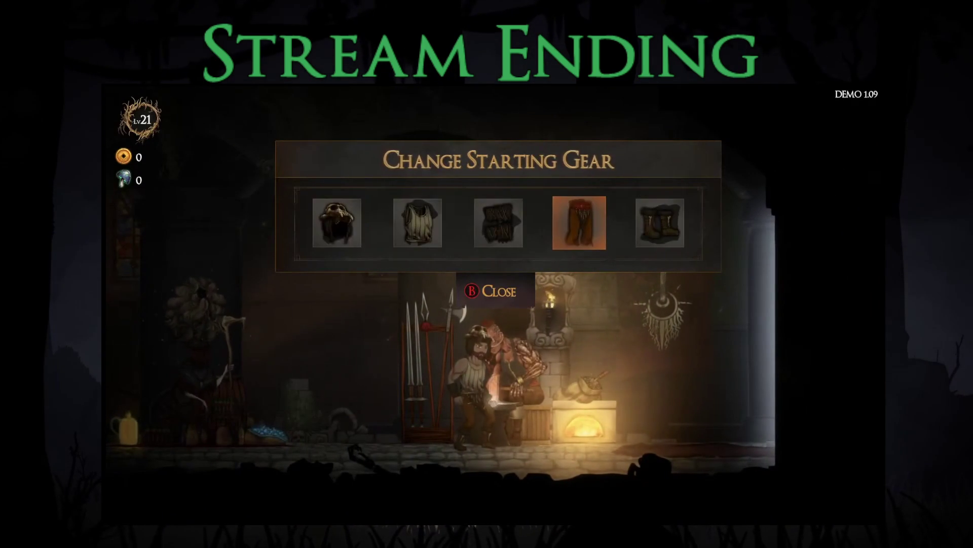
{"action": "key", "text": "Escape"}
{"action": "key", "text": "Right"}
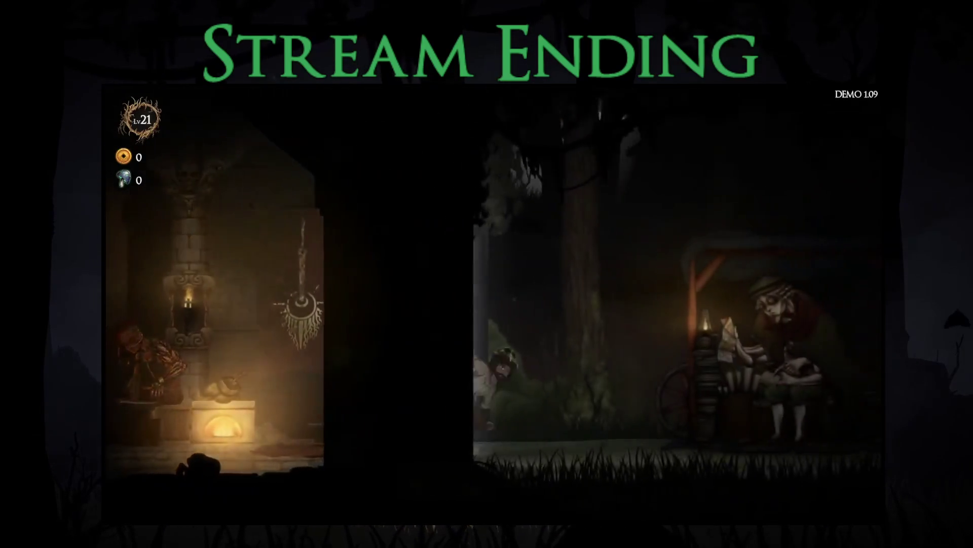
{"action": "key", "text": "Return"}
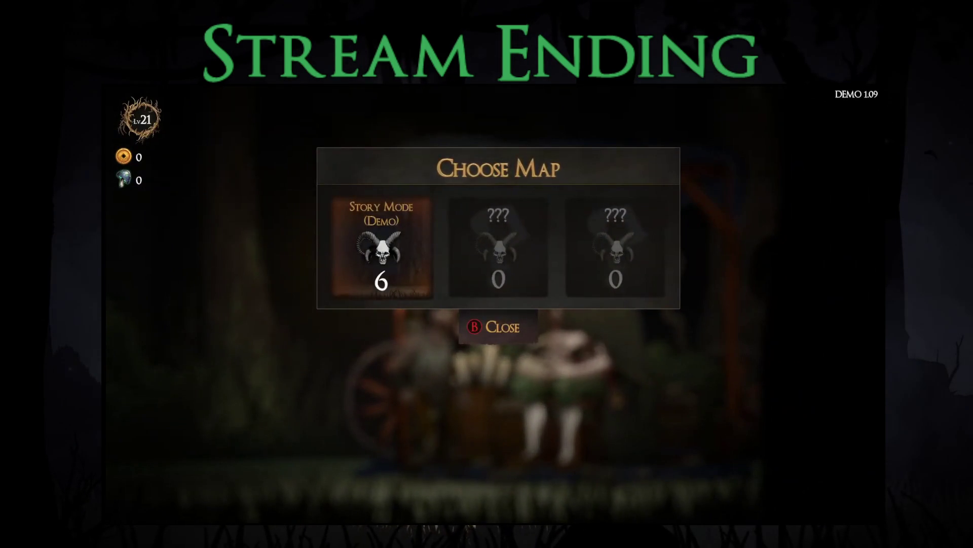
Step: Compare difficulty 5 and 6 for Story Mode, then start the map at difficulty 6
{"action": "key", "text": "Return"}
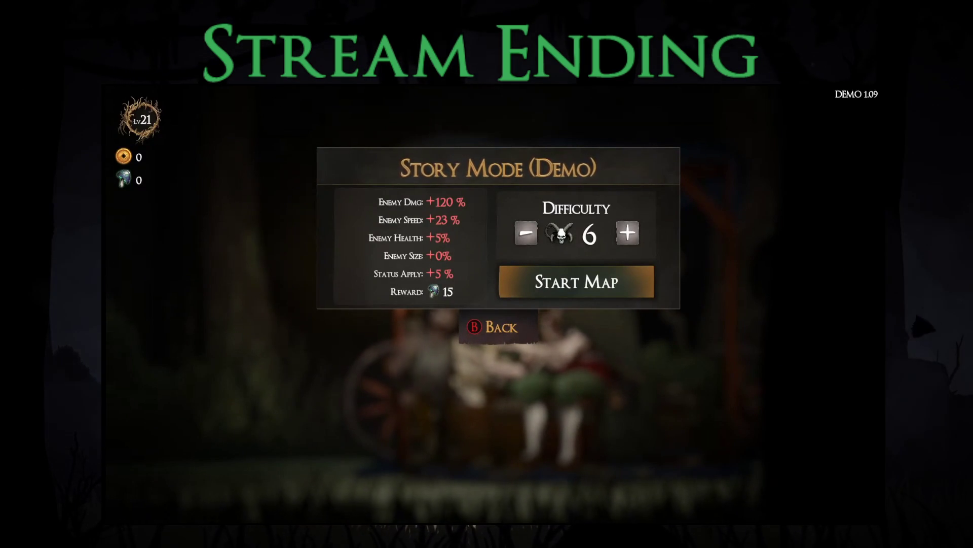
{"action": "key", "text": "Up"}
{"action": "key", "text": "Return"}
{"action": "key", "text": "Right"}
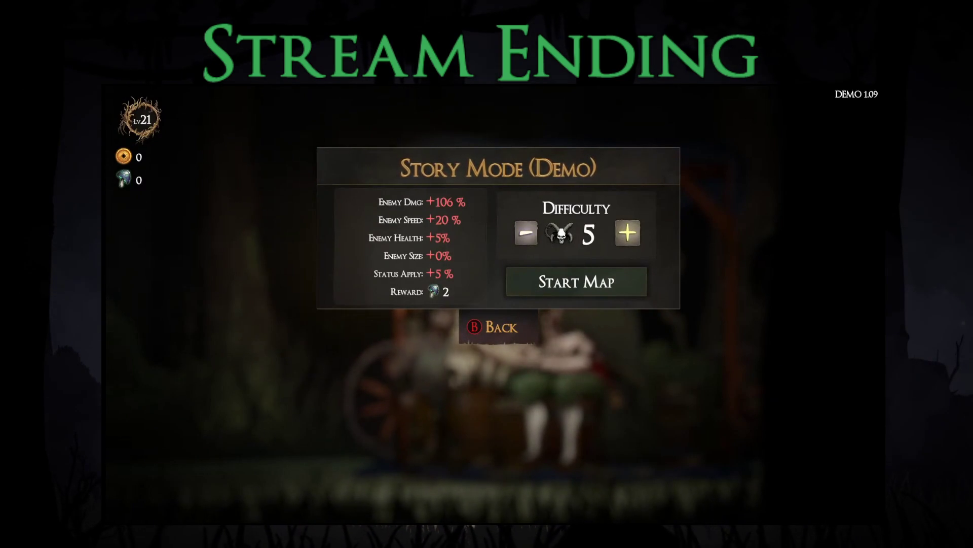
{"action": "key", "text": "Return"}
{"action": "key", "text": "Down"}
{"action": "key", "text": "Up"}
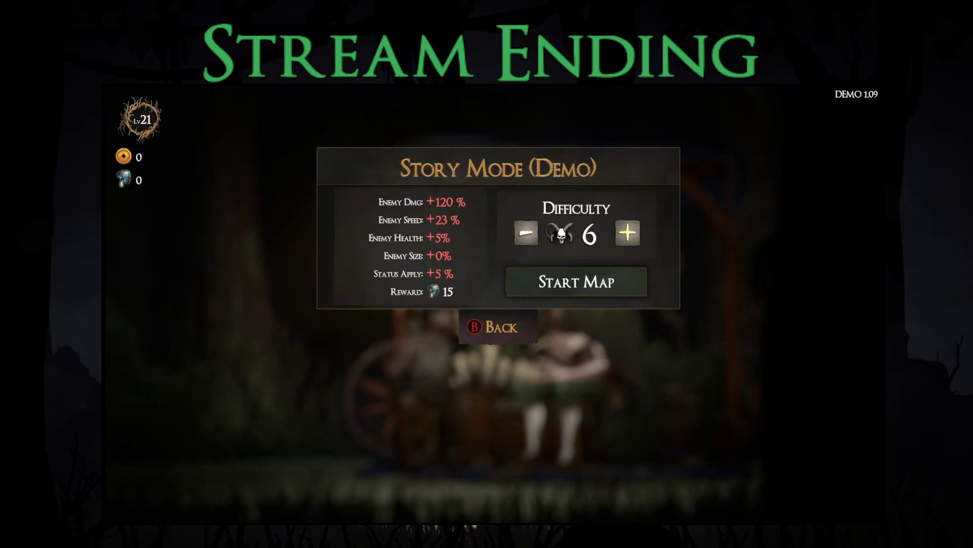
{"action": "key", "text": "Left"}
{"action": "key", "text": "Return"}
{"action": "key", "text": "Right"}
{"action": "key", "text": "Return"}
{"action": "key", "text": "Down"}
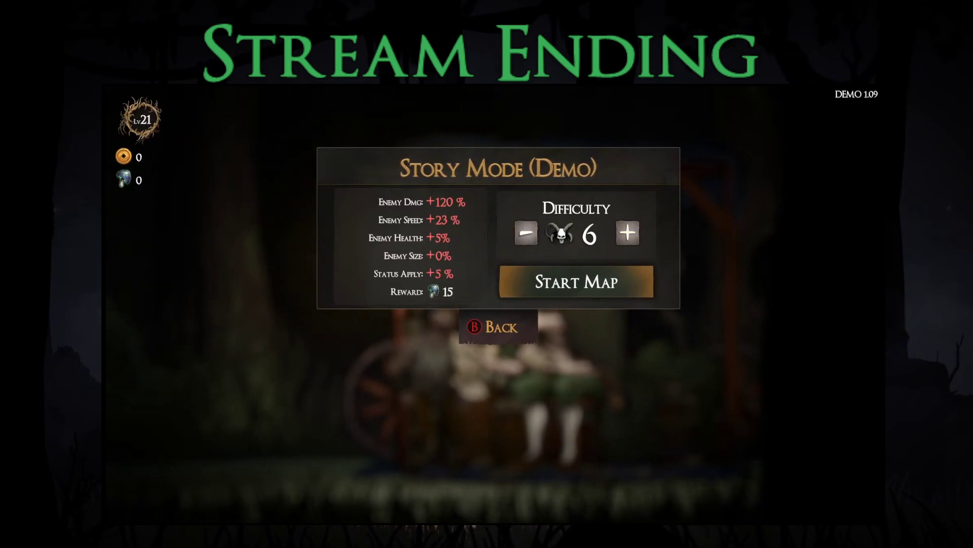
{"action": "key", "text": "Return"}
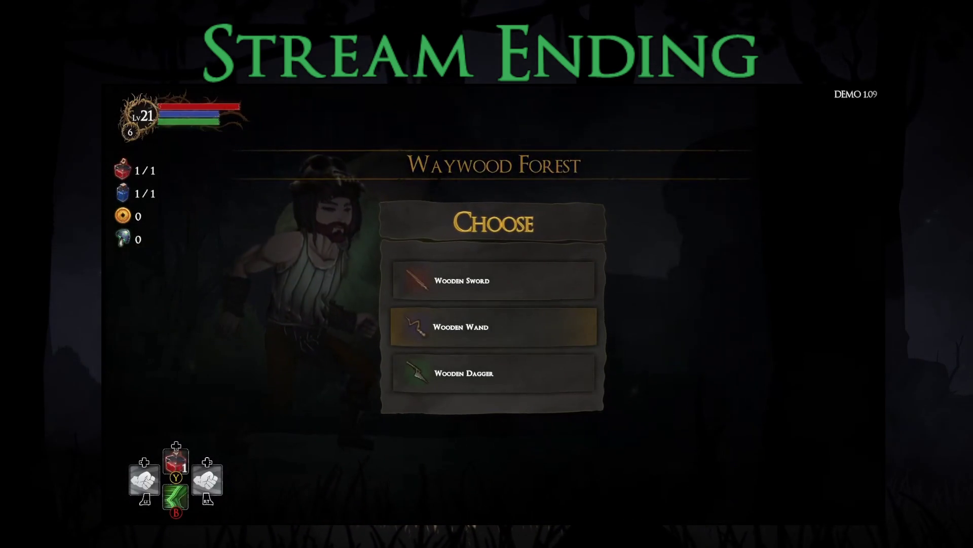
Step: Take the Wooden Dagger as the starting weapon
{"action": "left_click", "coordinate": [493, 280]}
{"action": "left_click", "coordinate": [493, 374]}
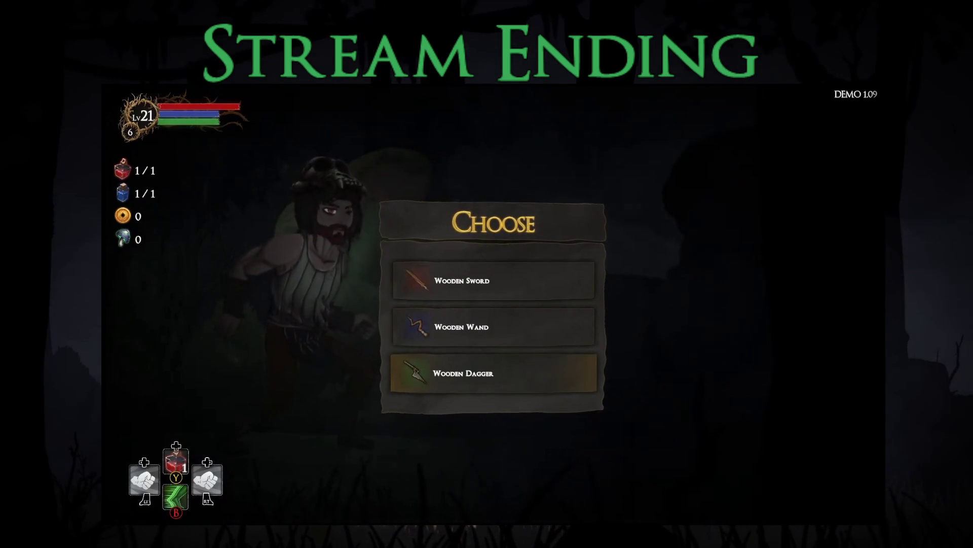
{"action": "key", "text": "Return"}
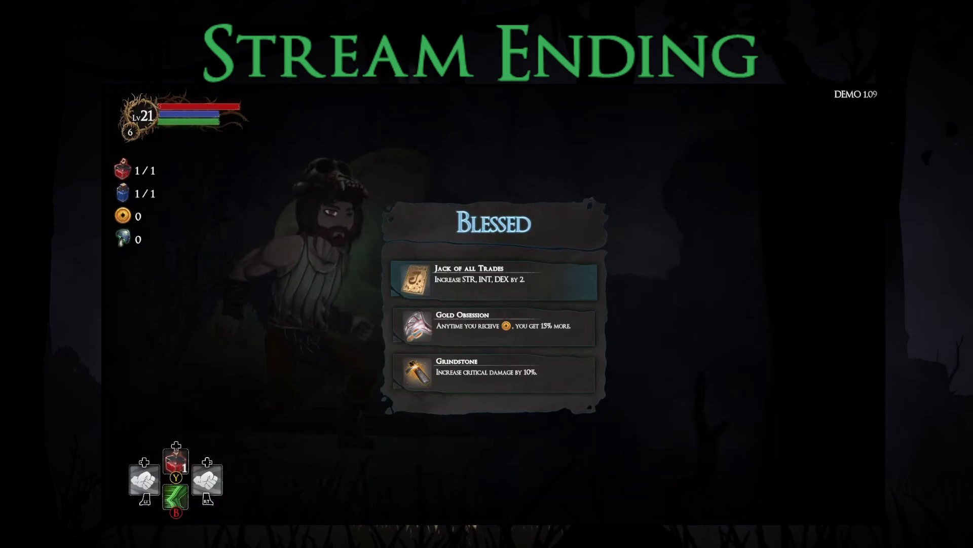
Step: Compare Gold Obsession and Grindstone, then take the Jack of all Trades blessing
{"action": "left_click", "coordinate": [494, 327]}
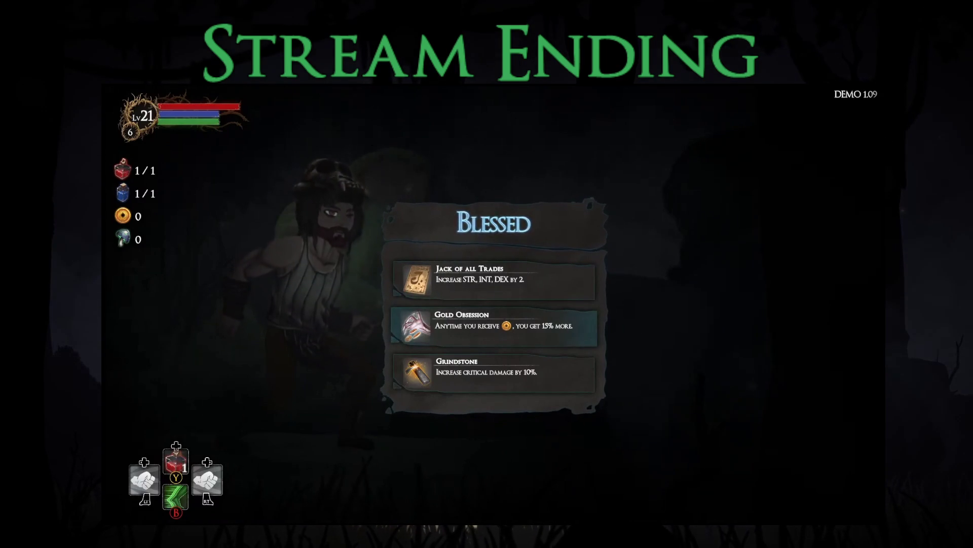
{"action": "left_click", "coordinate": [494, 372]}
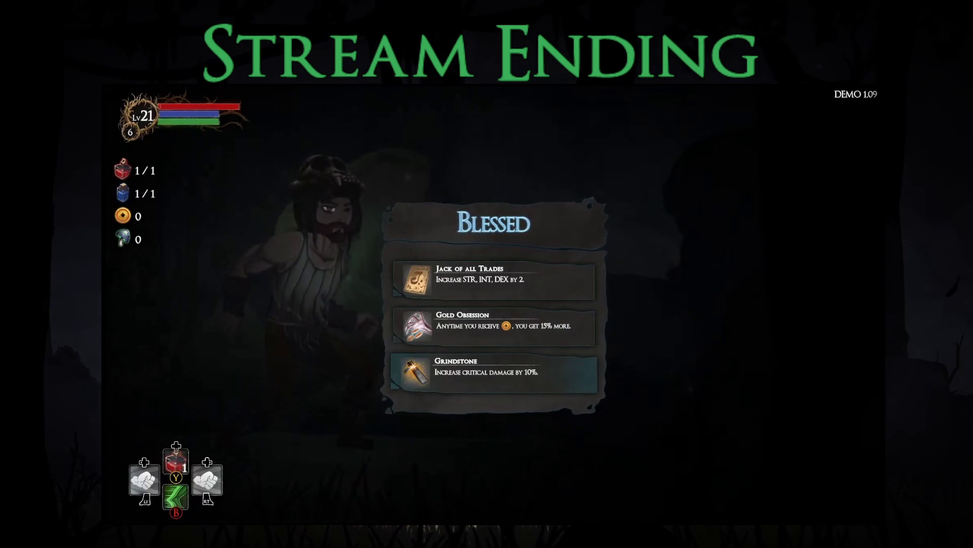
{"action": "left_click", "coordinate": [494, 280]}
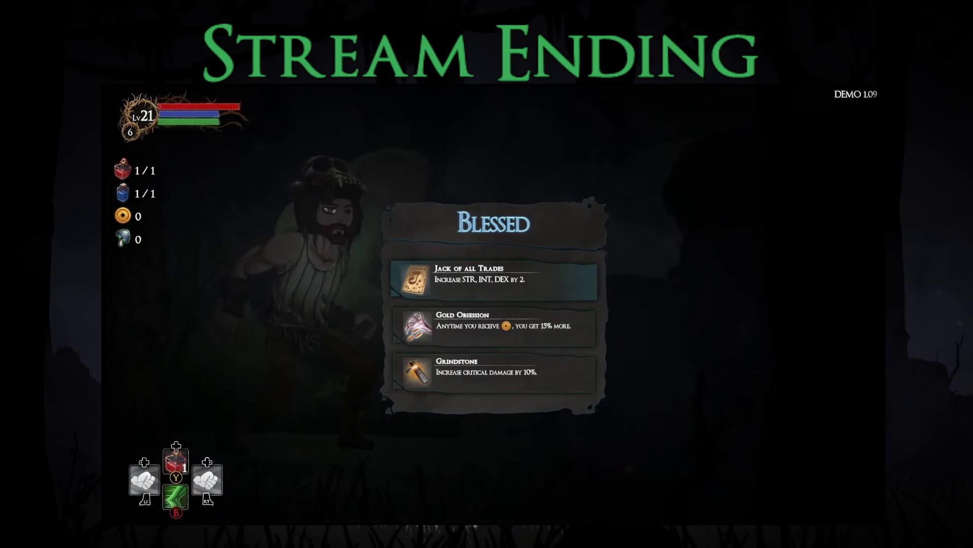
{"action": "key", "text": "Return"}
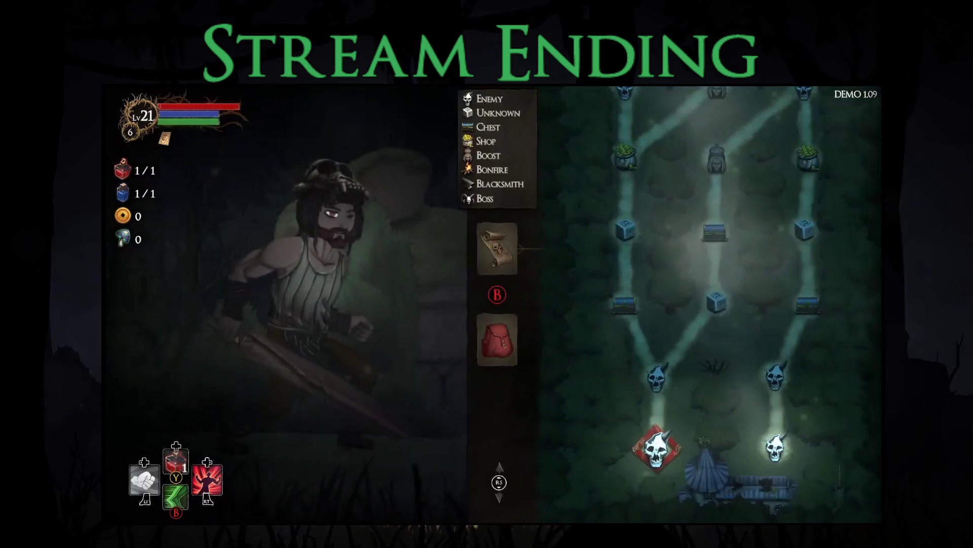